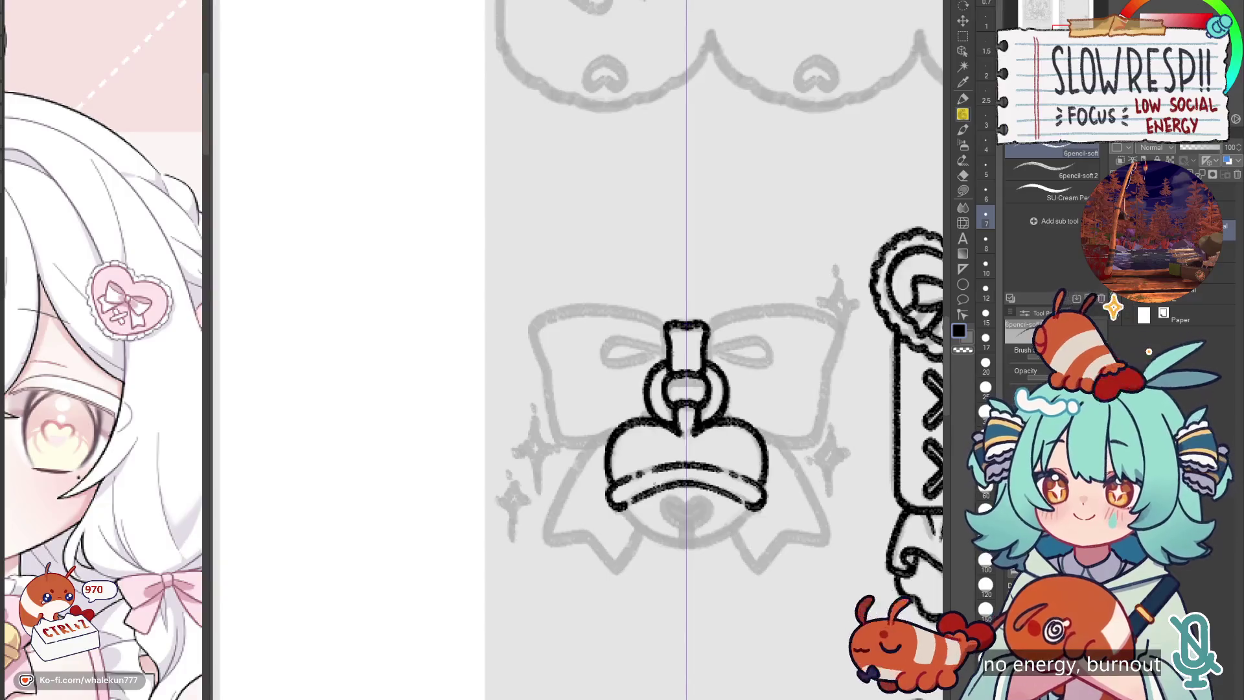
Step: Clean up the bell's band and ink its lower curve mirrored on both sides
mouse_move(680, 492)
mouse_down()
mouse_move(706, 477)
mouse_move(694, 485)
mouse_up()
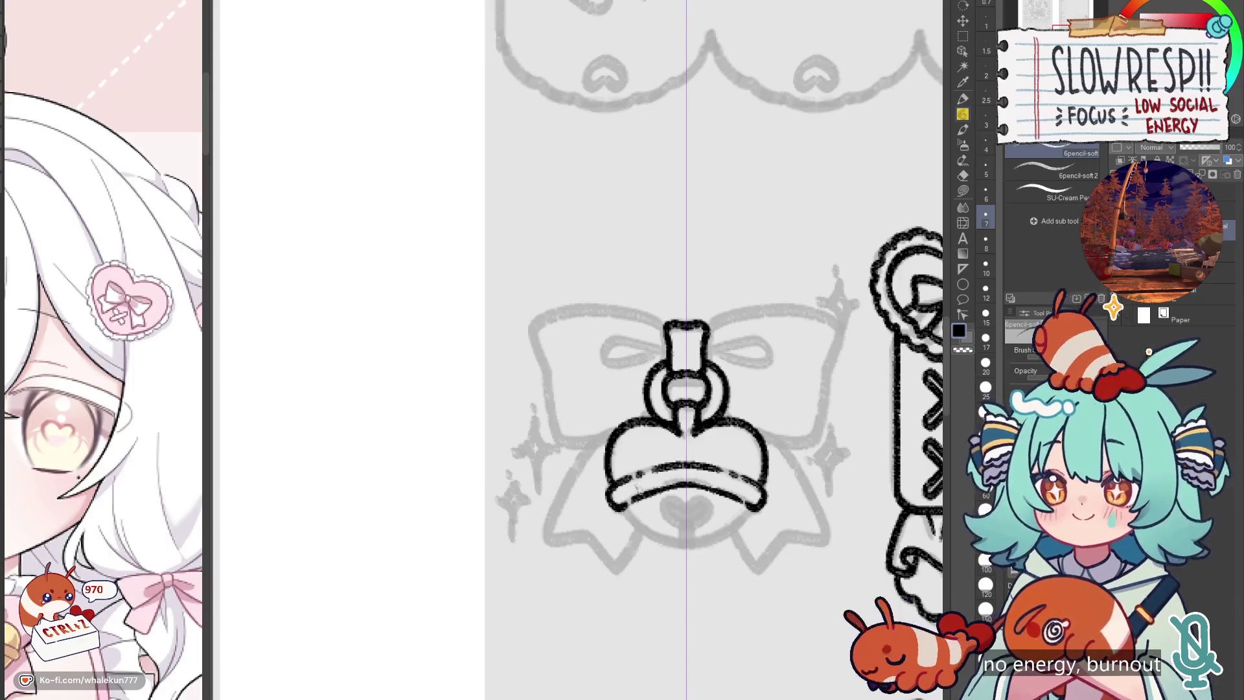
drag(698, 470, 677, 429)
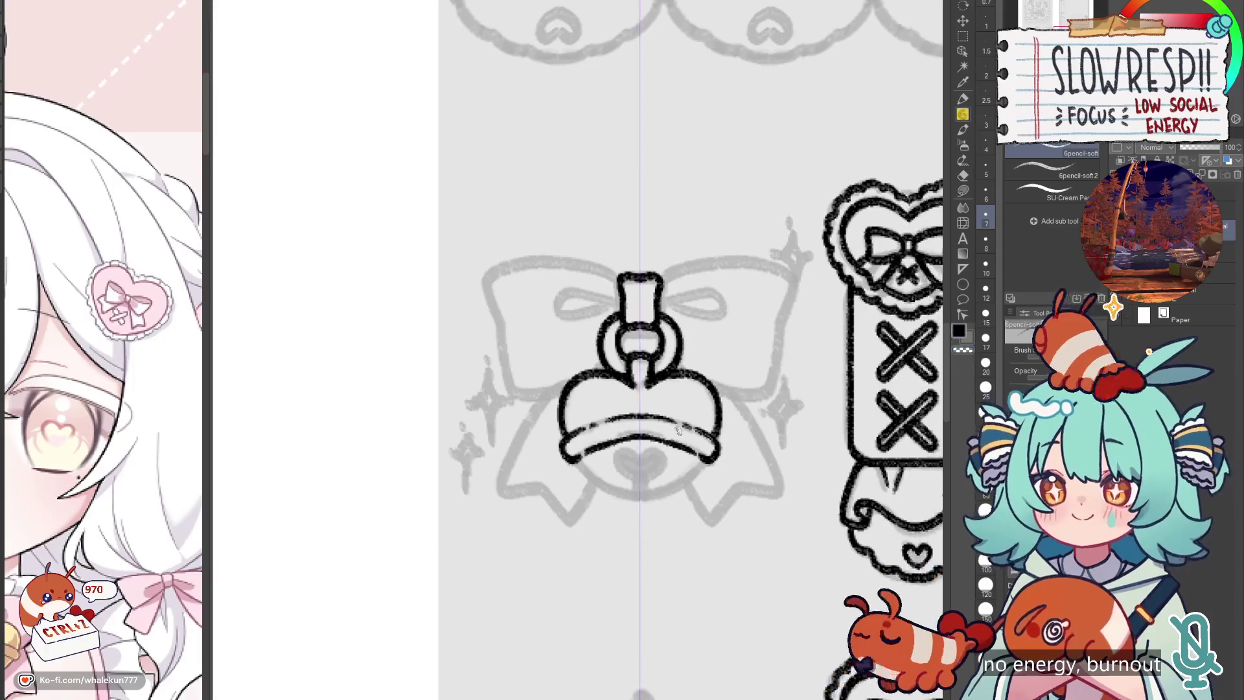
drag(578, 458, 597, 480)
key(ctrl+z)
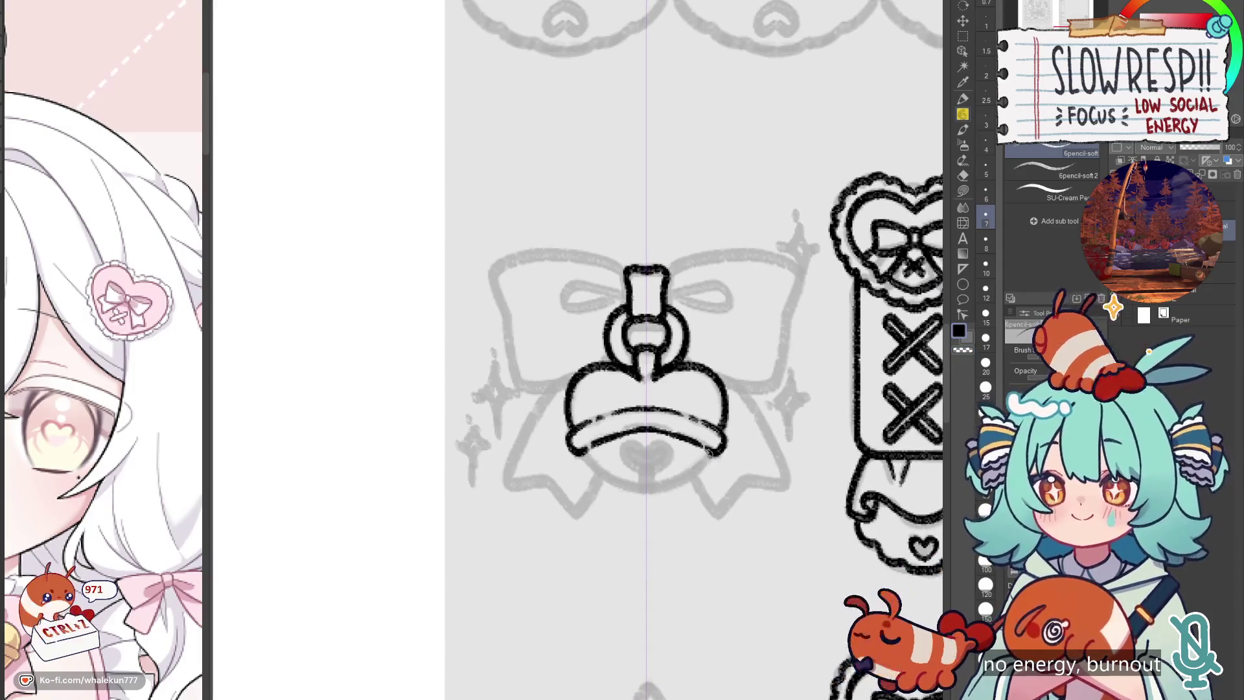
mouse_move(713, 450)
mouse_down()
mouse_move(690, 470)
mouse_move(634, 441)
mouse_move(618, 461)
mouse_move(644, 478)
mouse_move(671, 450)
mouse_move(655, 471)
mouse_up()
Step: Touch up the heart clapper's tip and redo the bow-loop stroke
key(ctrl+z)
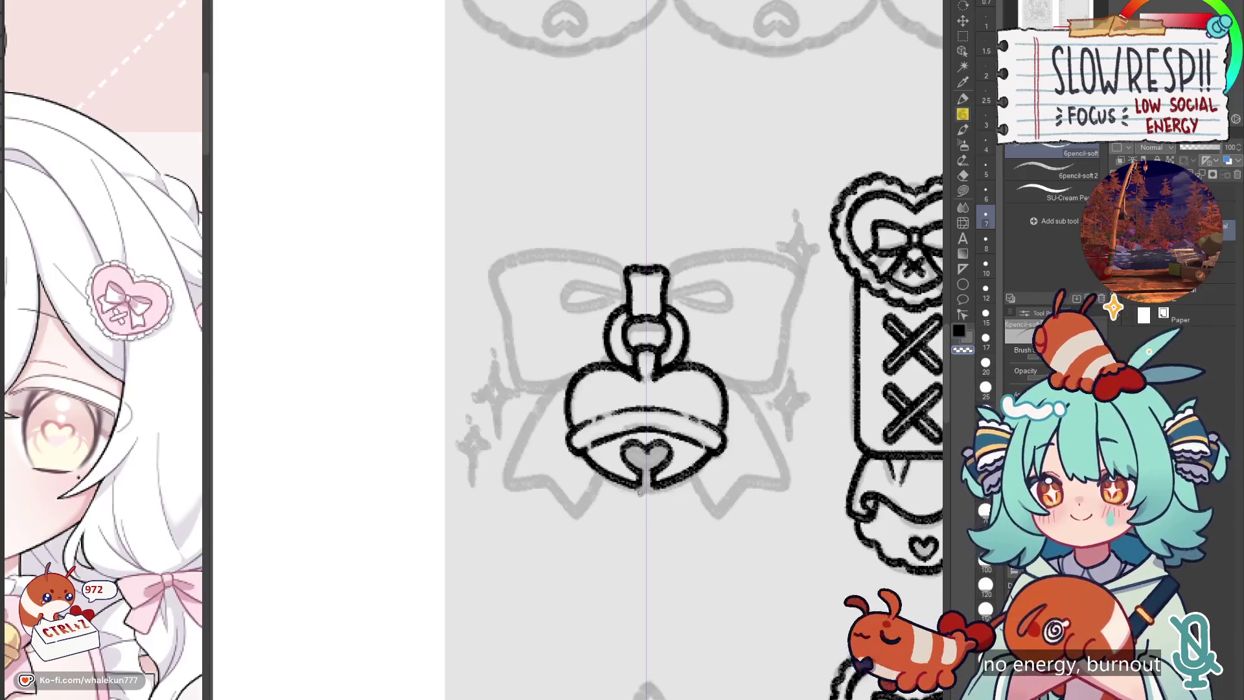
drag(646, 476, 648, 485)
key(ctrl+z)
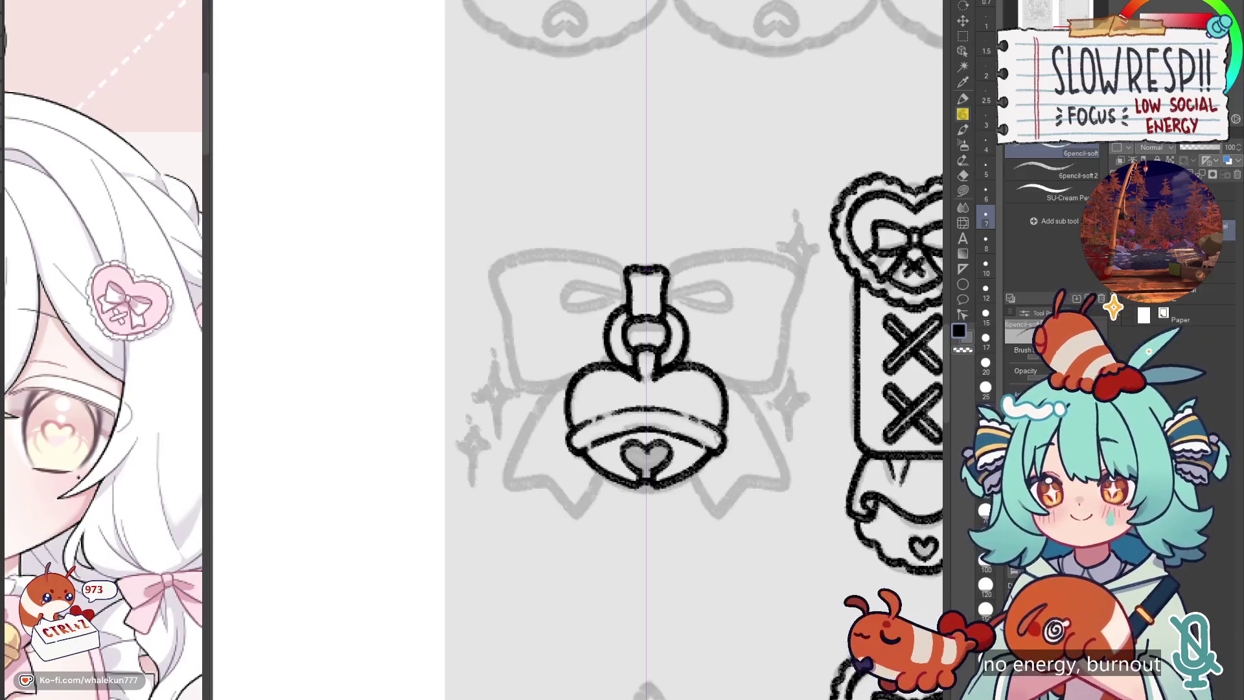
mouse_move(667, 322)
mouse_down()
mouse_move(706, 415)
mouse_move(615, 381)
mouse_move(597, 395)
mouse_move(670, 387)
mouse_move(653, 379)
mouse_move(666, 409)
mouse_move(687, 398)
mouse_move(638, 386)
mouse_move(555, 398)
mouse_move(578, 515)
mouse_move(618, 520)
mouse_move(646, 503)
mouse_move(733, 412)
mouse_move(667, 423)
mouse_up()
key(ctrl+z)
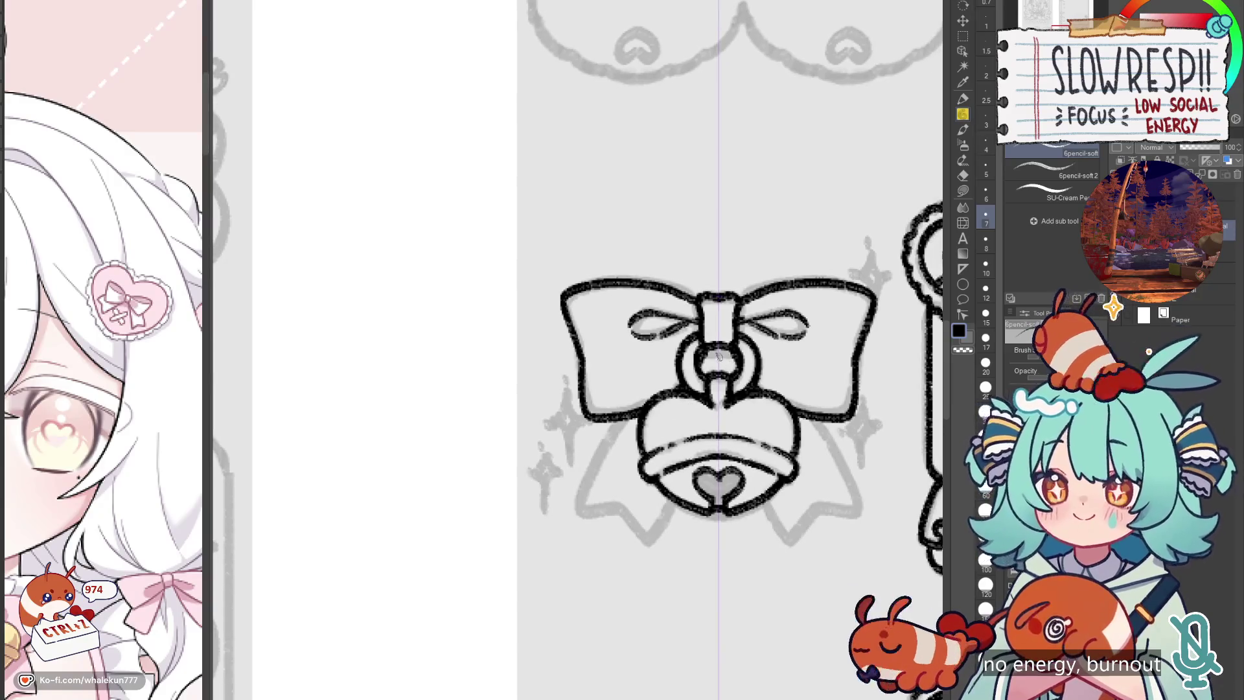
Step: Ink the lines inside the bell's ring and the ribbon tails below the bow
drag(718, 351, 711, 369)
key(ctrl+z)
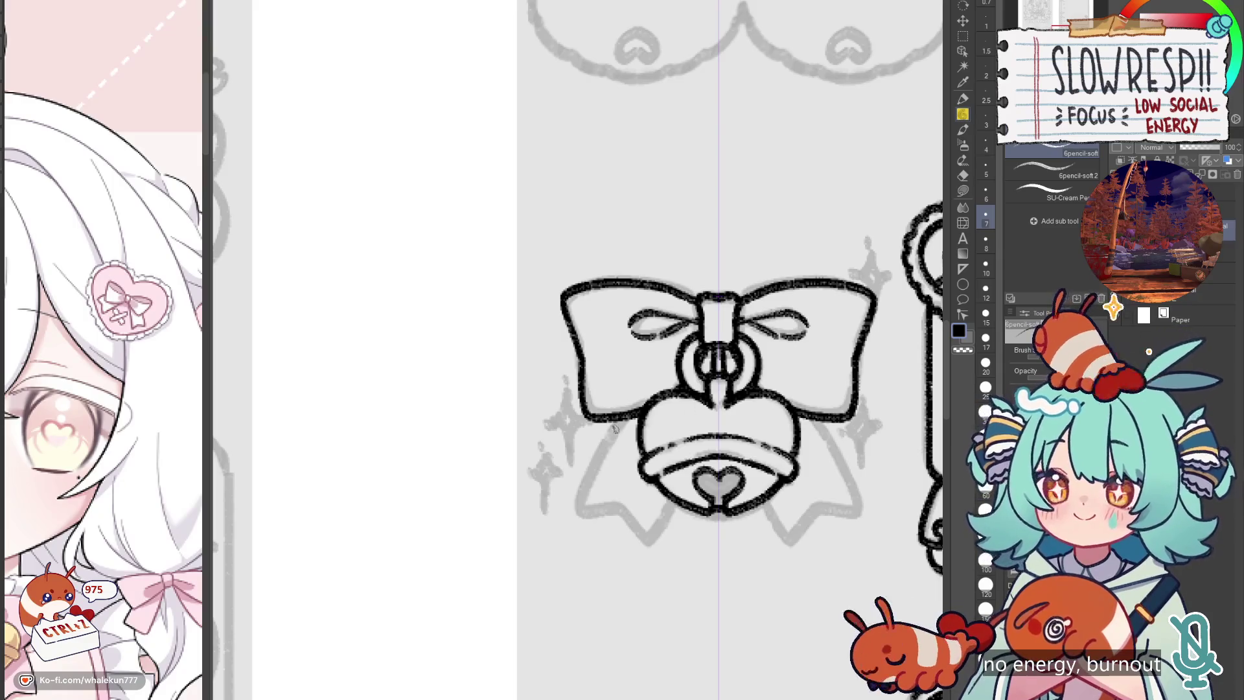
mouse_move(619, 419)
mouse_down()
mouse_move(573, 513)
mouse_move(615, 512)
mouse_move(641, 539)
mouse_move(676, 492)
mouse_up()
key(ctrl+minus)
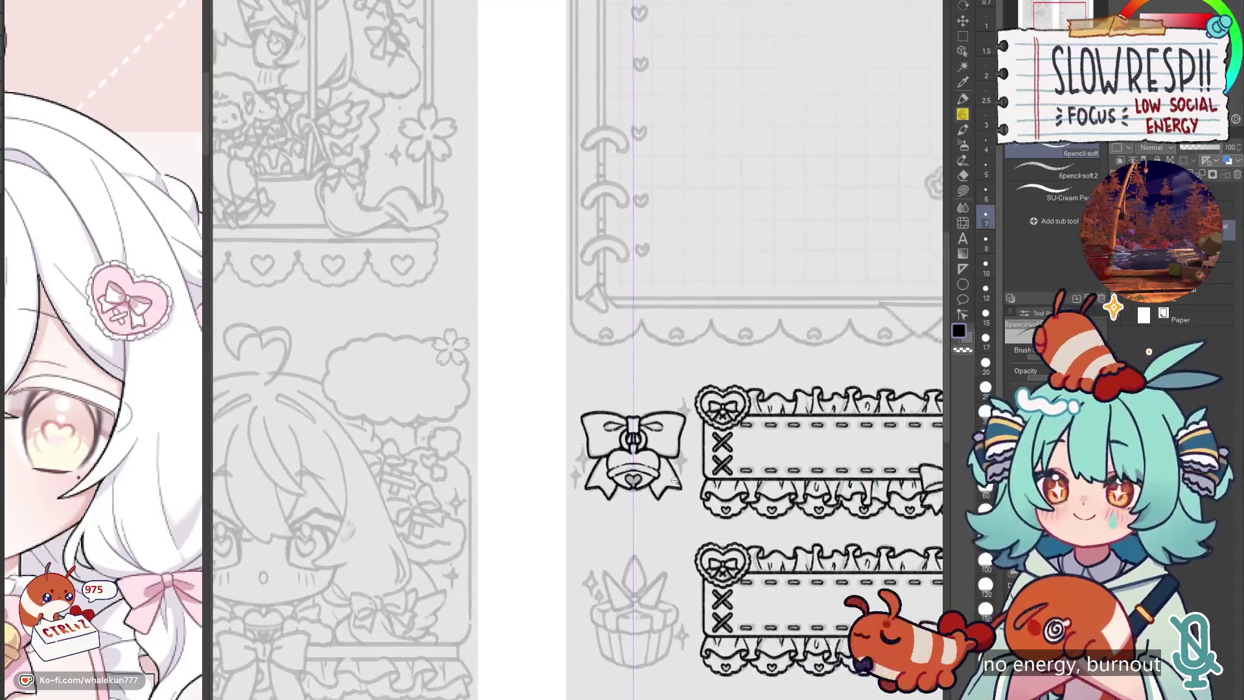
Step: Bring the bow charm into view and nudge the symmetry guide's position
scroll(675, 480, down, 5)
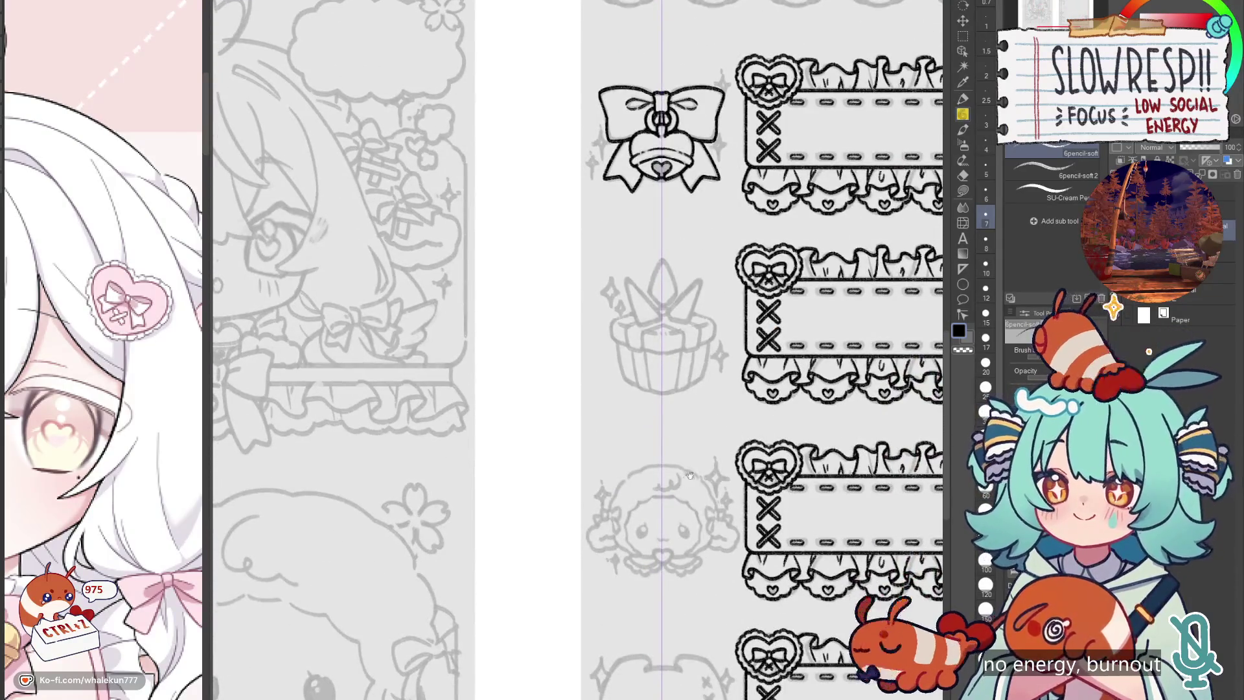
drag(698, 466, 631, 594)
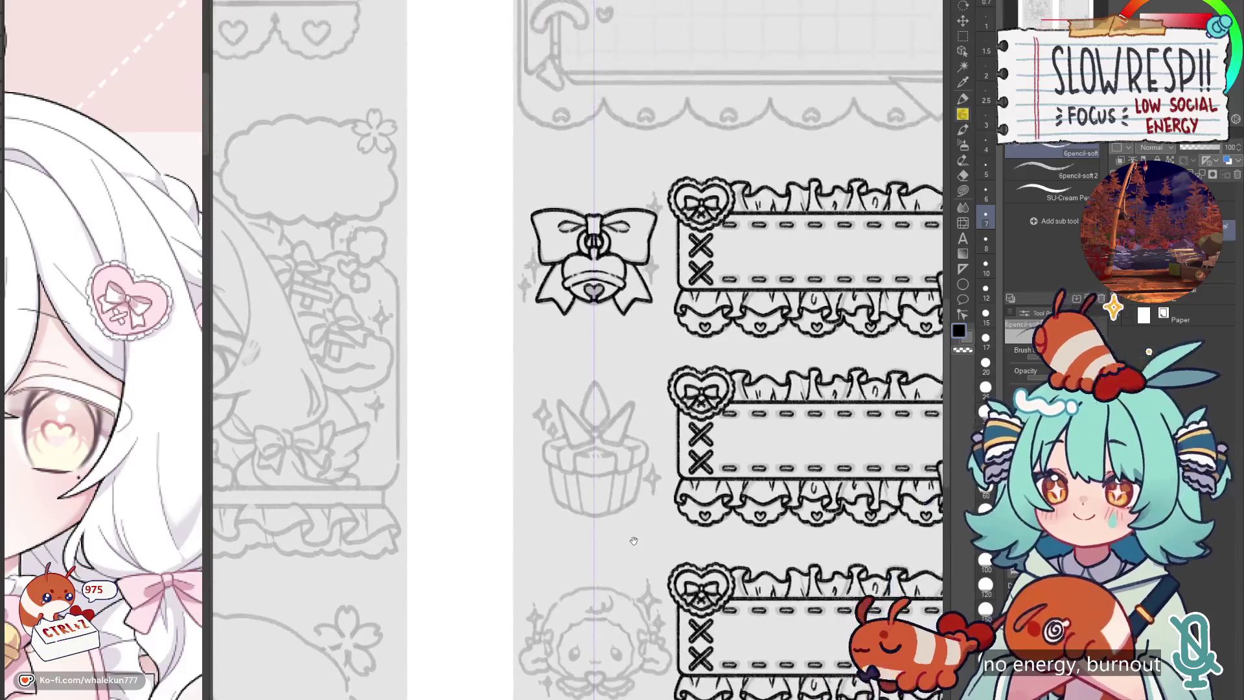
click(962, 21)
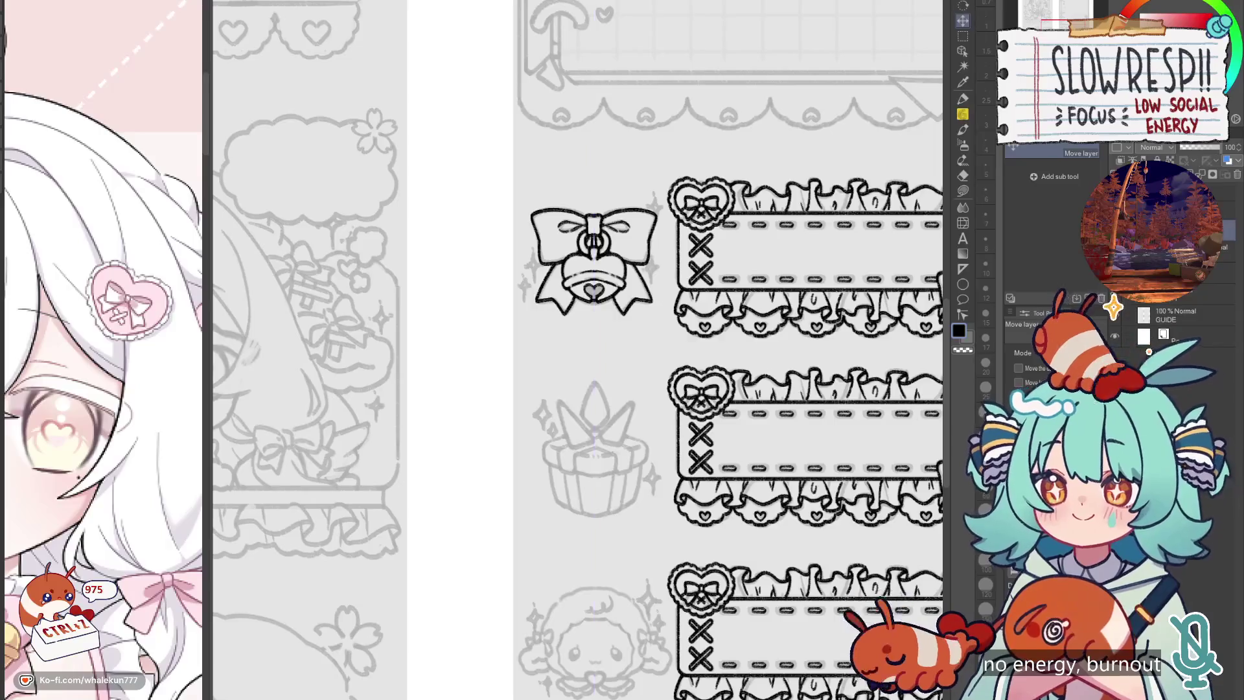
drag(755, 589, 753, 586)
Step: Rectangle-select the bow charm and move it beside the top ruffled banner frame
scroll(754, 586, down, 3)
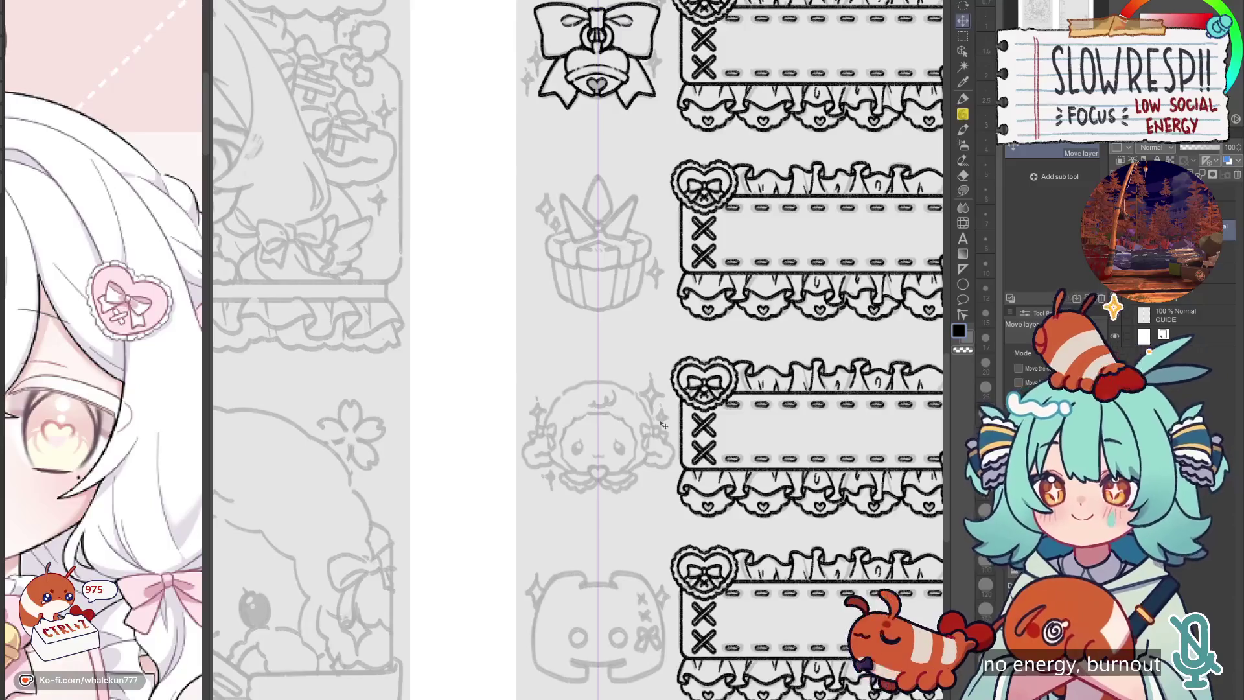
drag(539, 113, 583, 259)
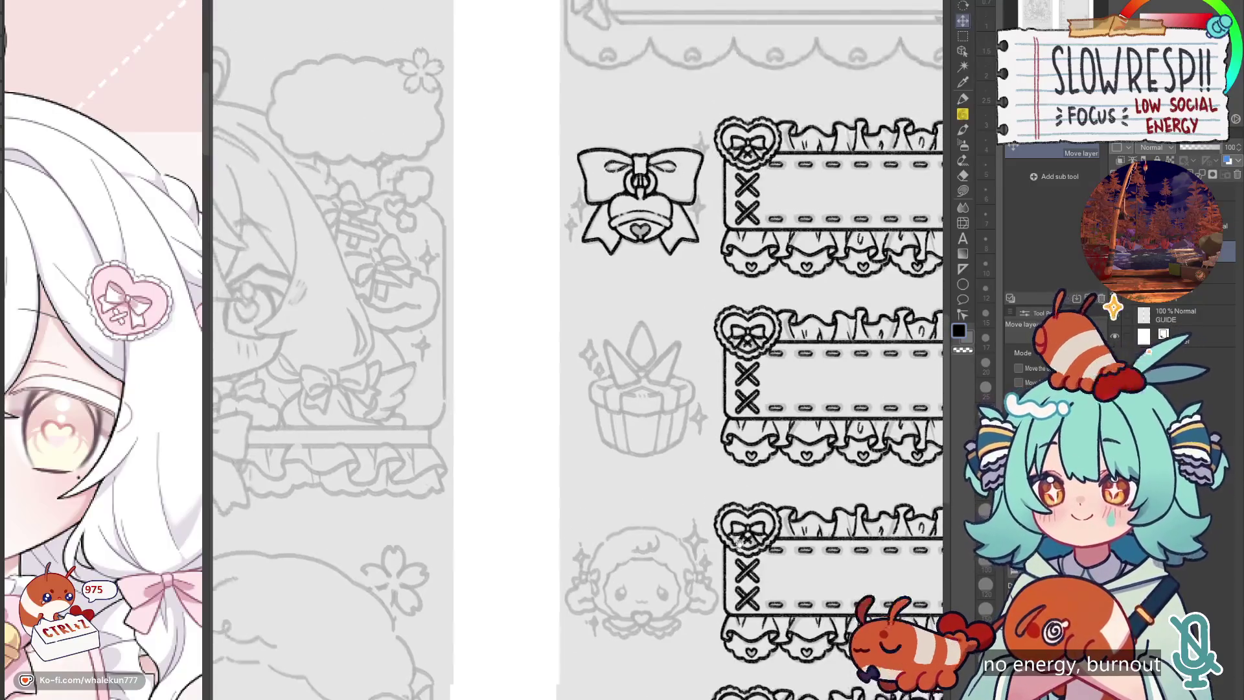
key(m)
drag(537, 111, 706, 289)
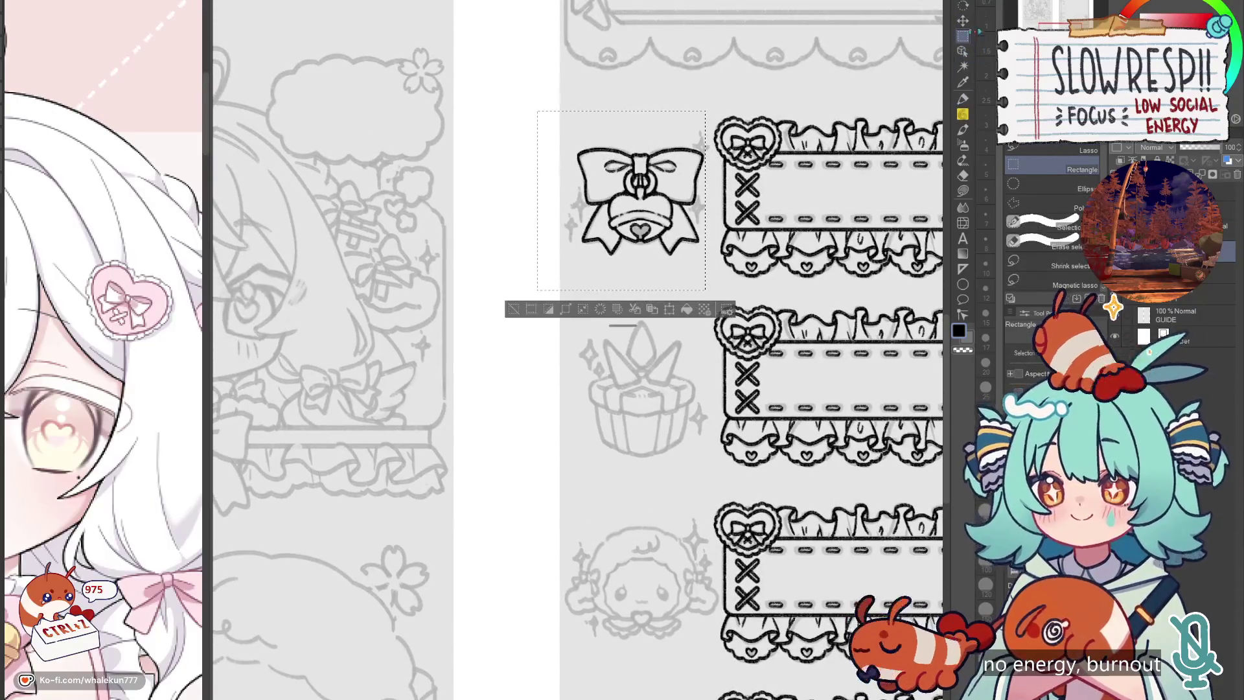
key(k)
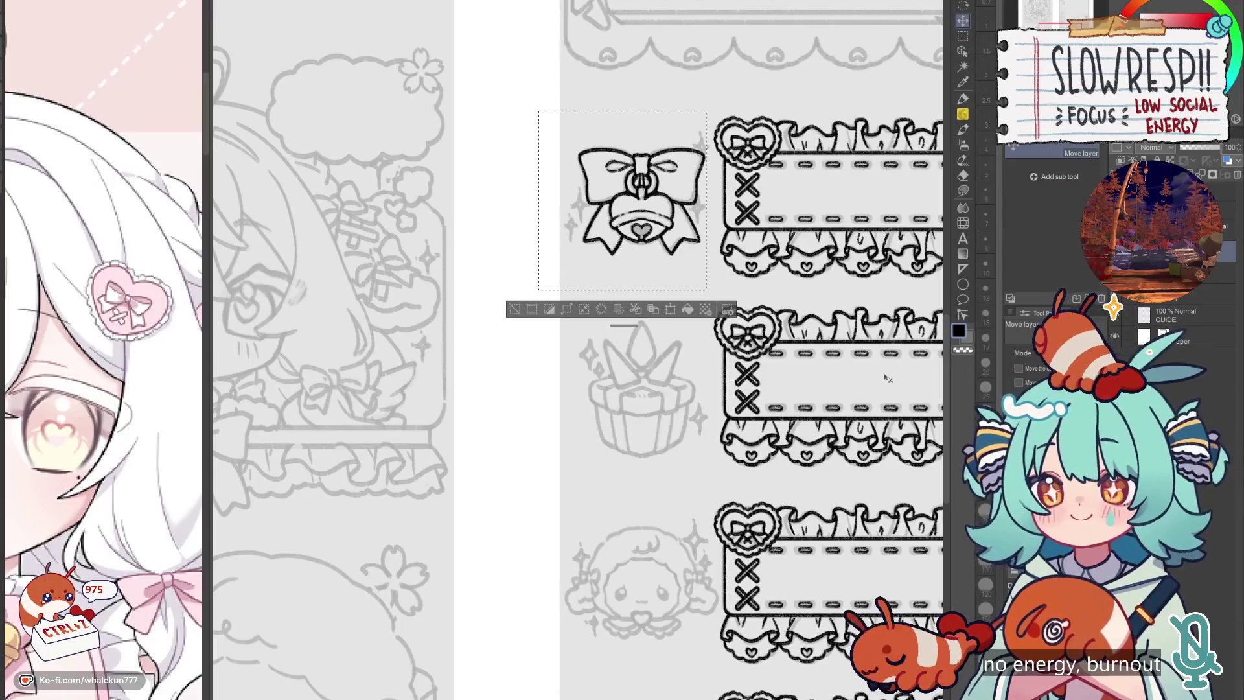
key(ctrl+d)
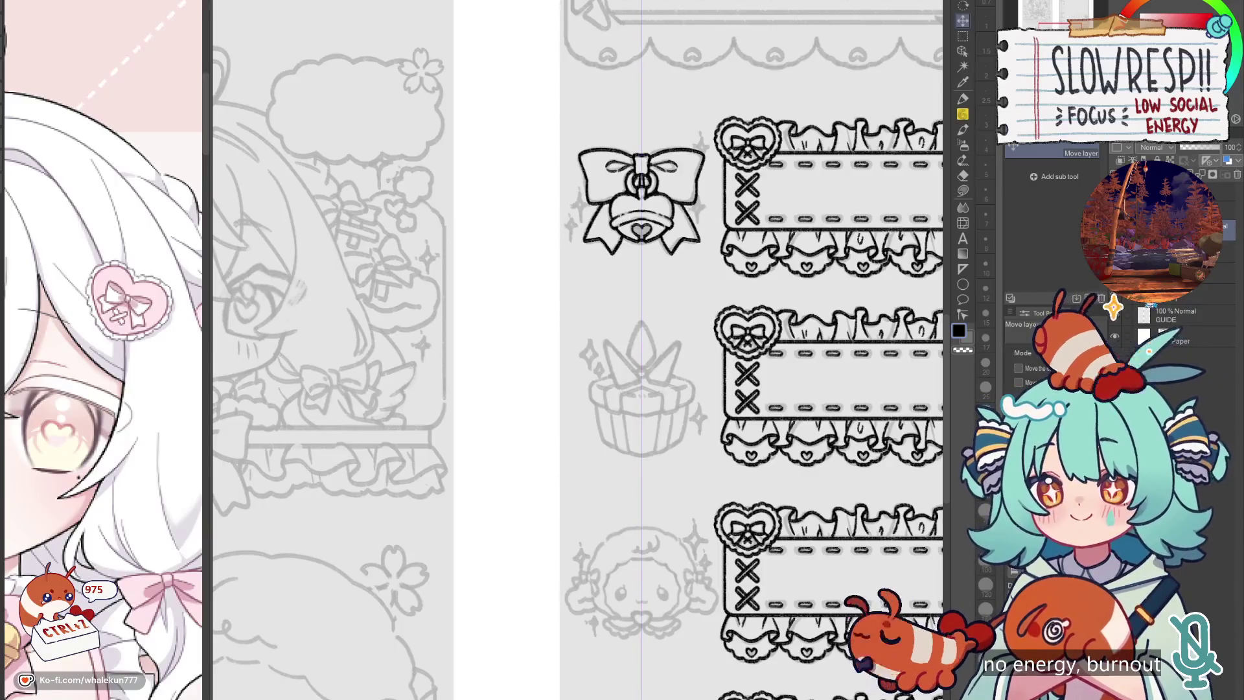
Step: Mirror the view briefly to check the drawing, then return to the pencil
key(h)
key(h)
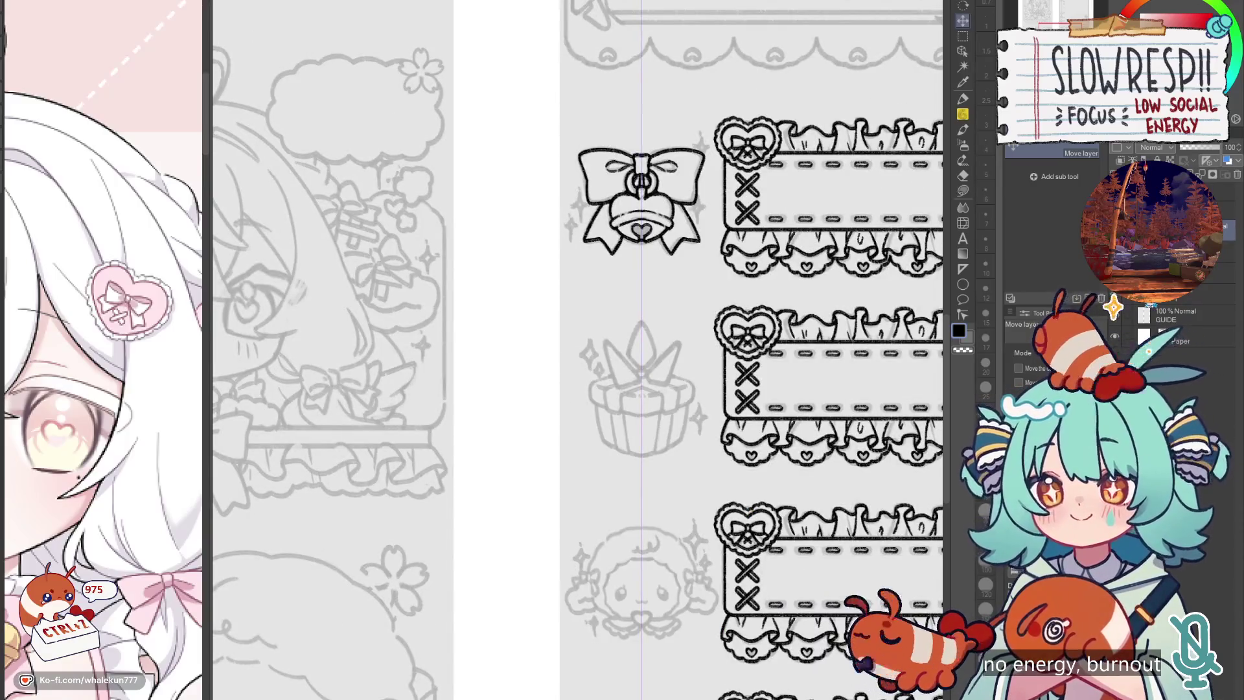
key(p)
scroll(655, 361, up, 5)
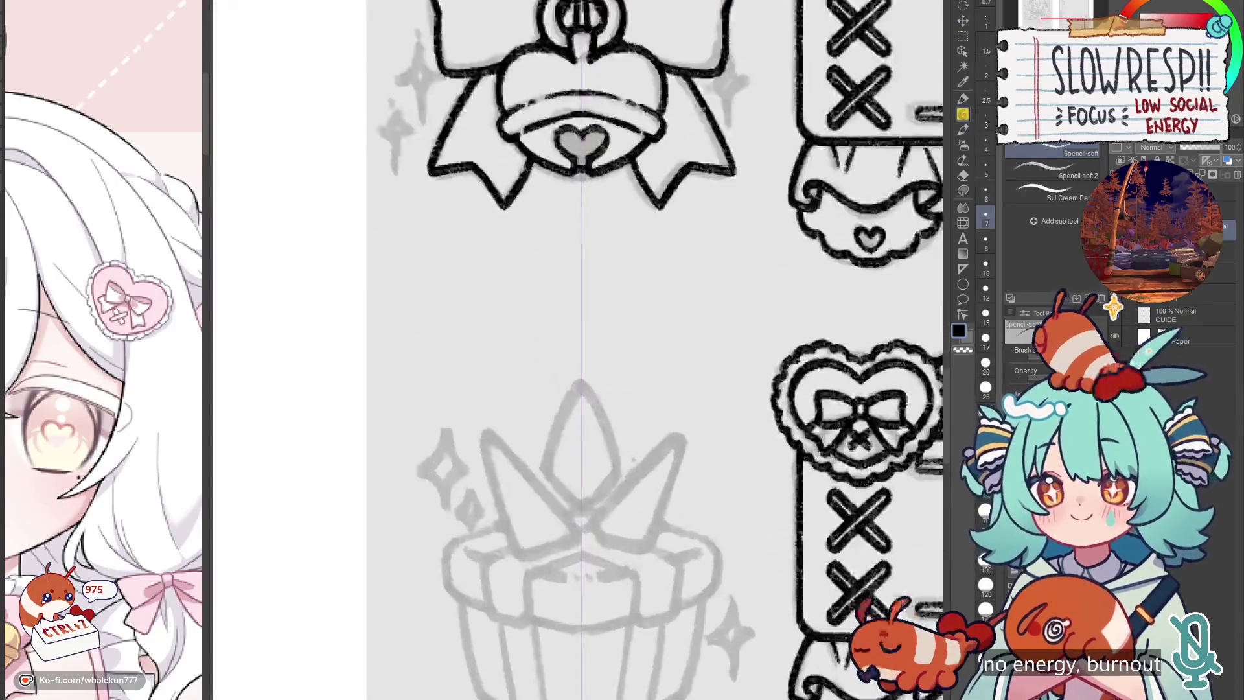
Step: Ink the cupcake's candle flame with a diamond tip and a V beneath it
drag(653, 308, 619, 389)
key(ctrl+z)
mouse_move(665, 449)
mouse_down()
mouse_move(675, 261)
mouse_move(677, 405)
mouse_up()
drag(542, 418, 670, 385)
key(ctrl+z)
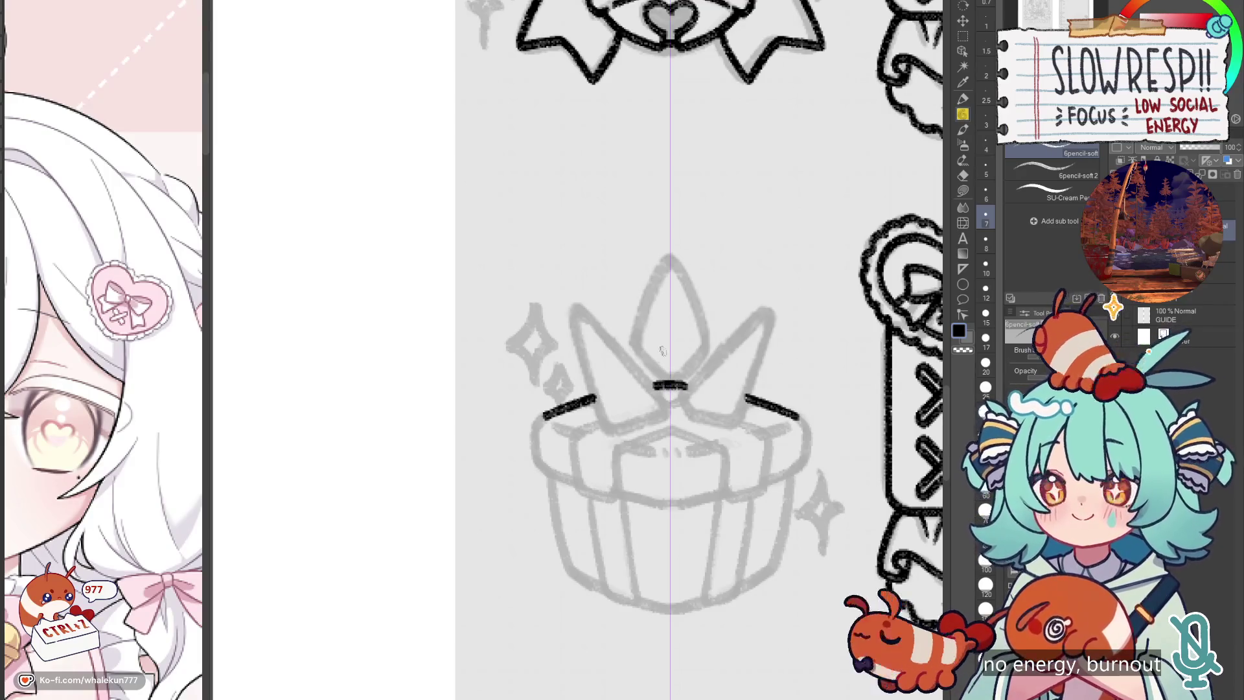
drag(637, 344, 671, 381)
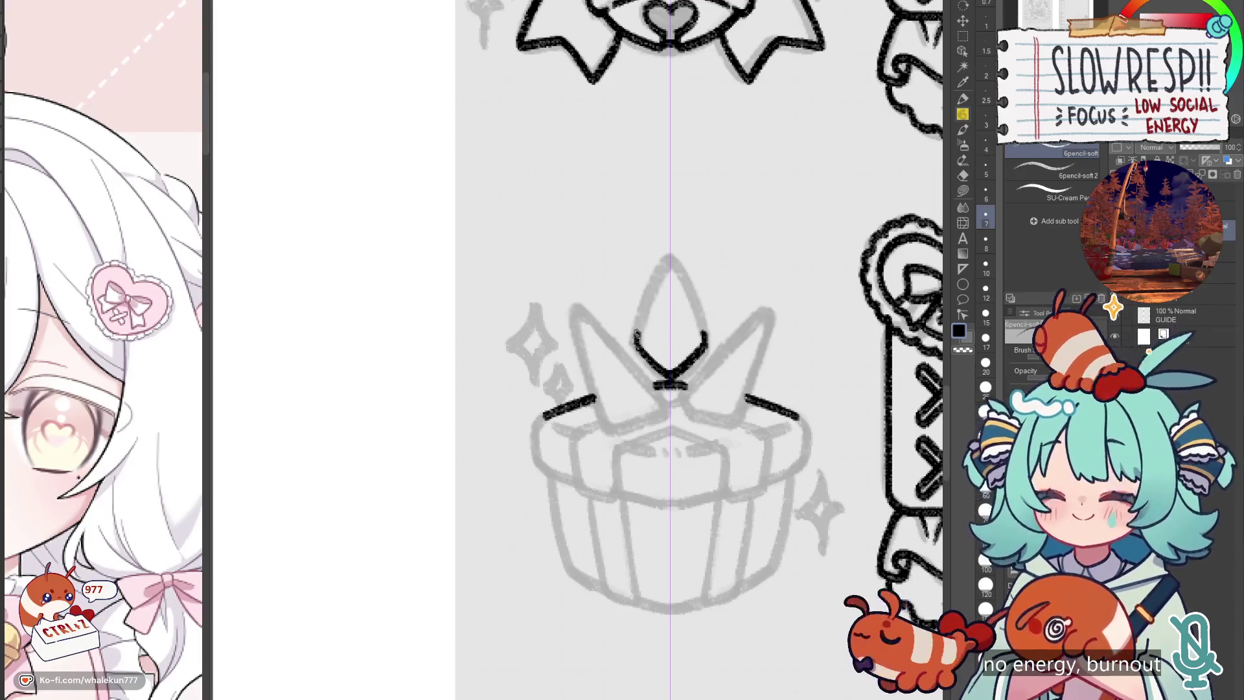
mouse_move(638, 335)
mouse_down()
mouse_move(670, 254)
mouse_move(637, 340)
mouse_up()
key(ctrl+z)
key(ctrl+z)
drag(670, 263, 637, 342)
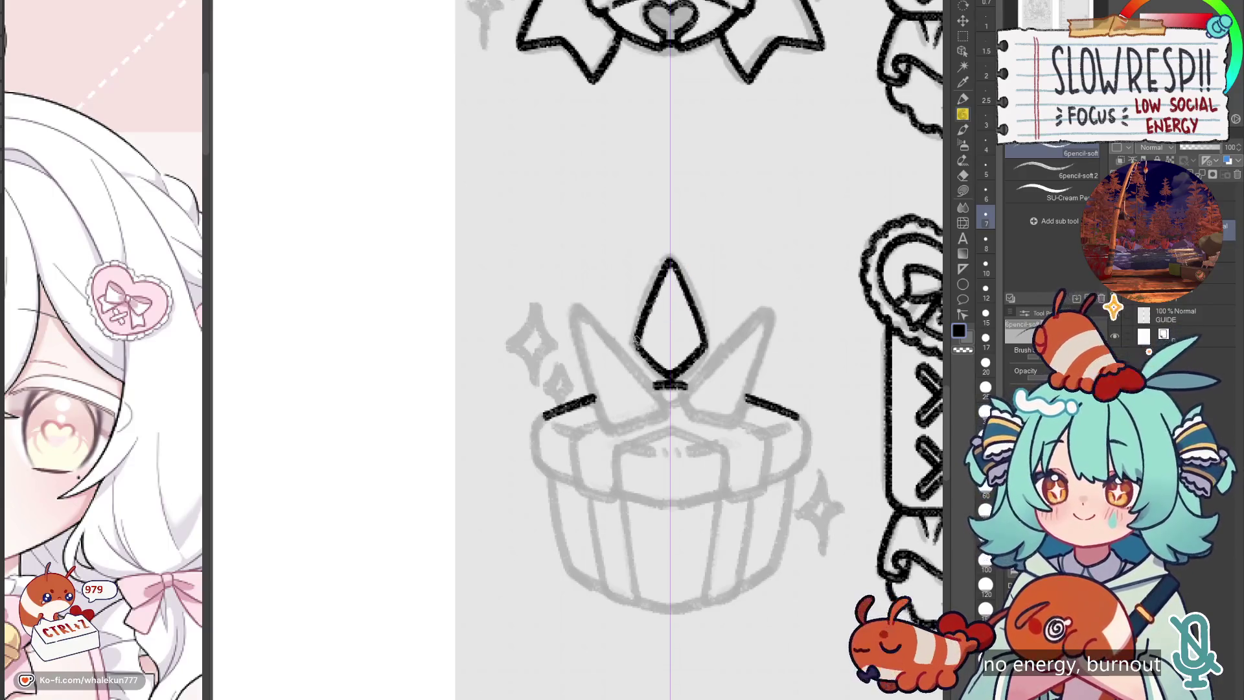
Step: Draw the cupcake's V-shaped lid line, front side lines and front box edges
drag(688, 415, 720, 397)
drag(652, 430, 701, 410)
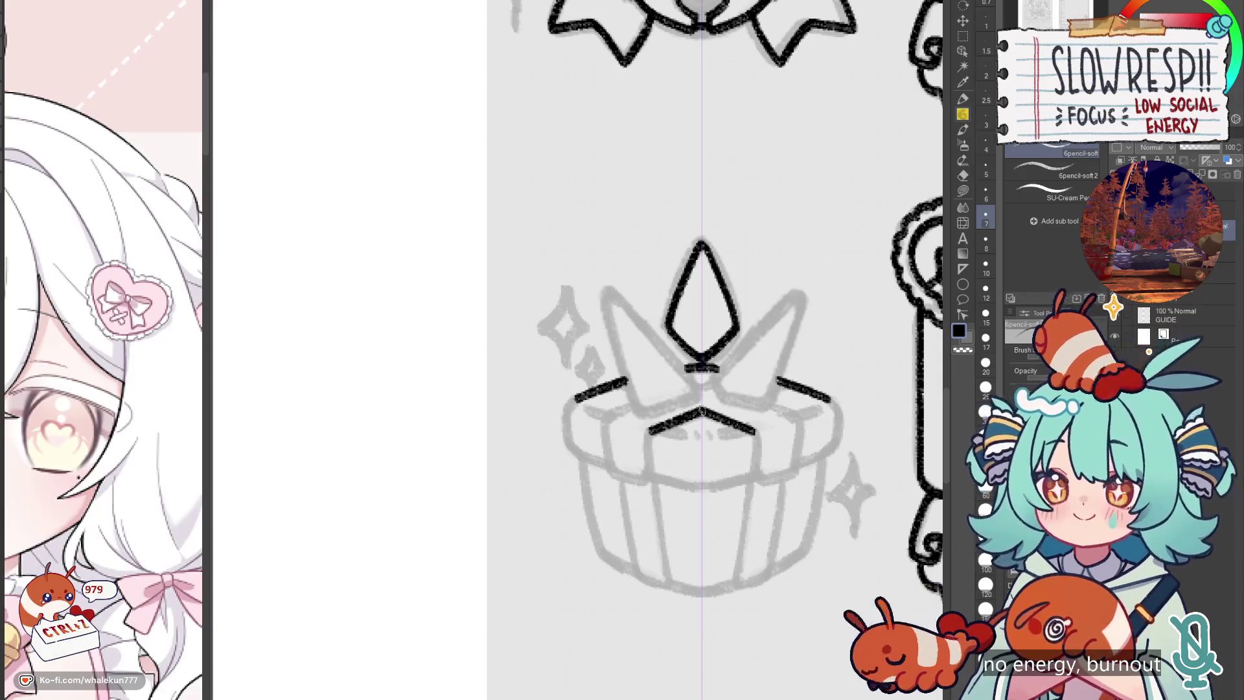
key(ctrl+z)
key(ctrl+z)
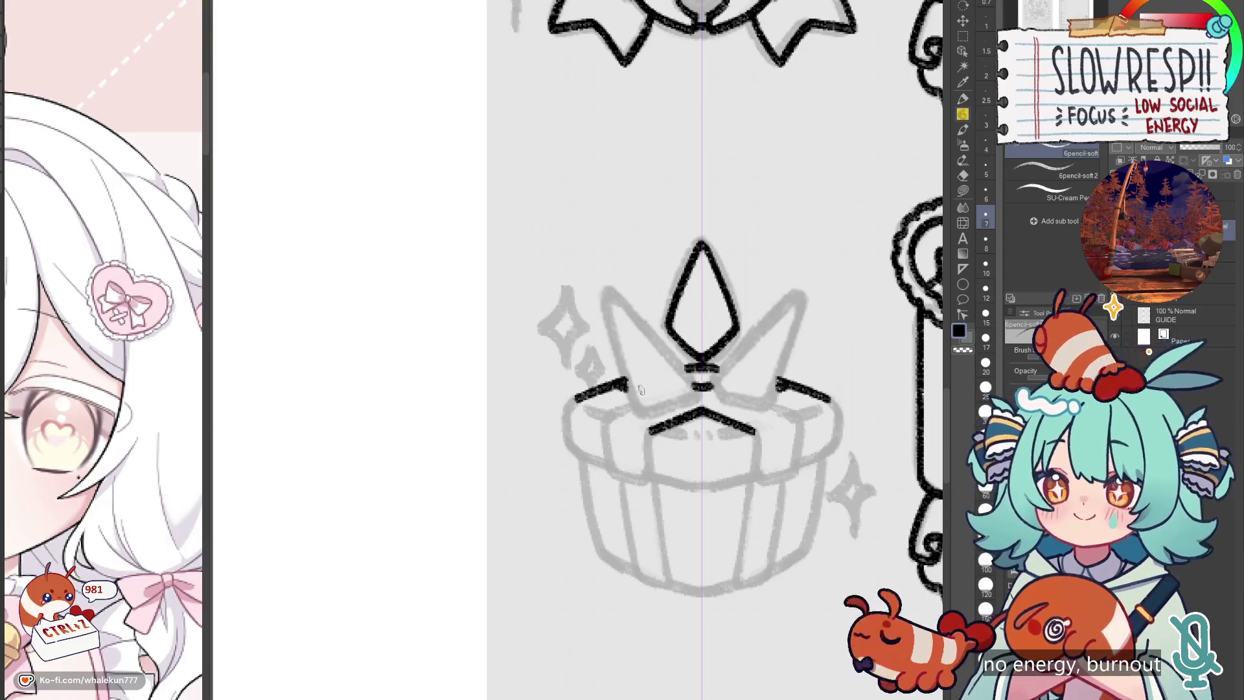
mouse_move(630, 403)
mouse_down()
mouse_move(604, 430)
mouse_move(610, 468)
mouse_up()
key(ctrl+z)
key(ctrl+z)
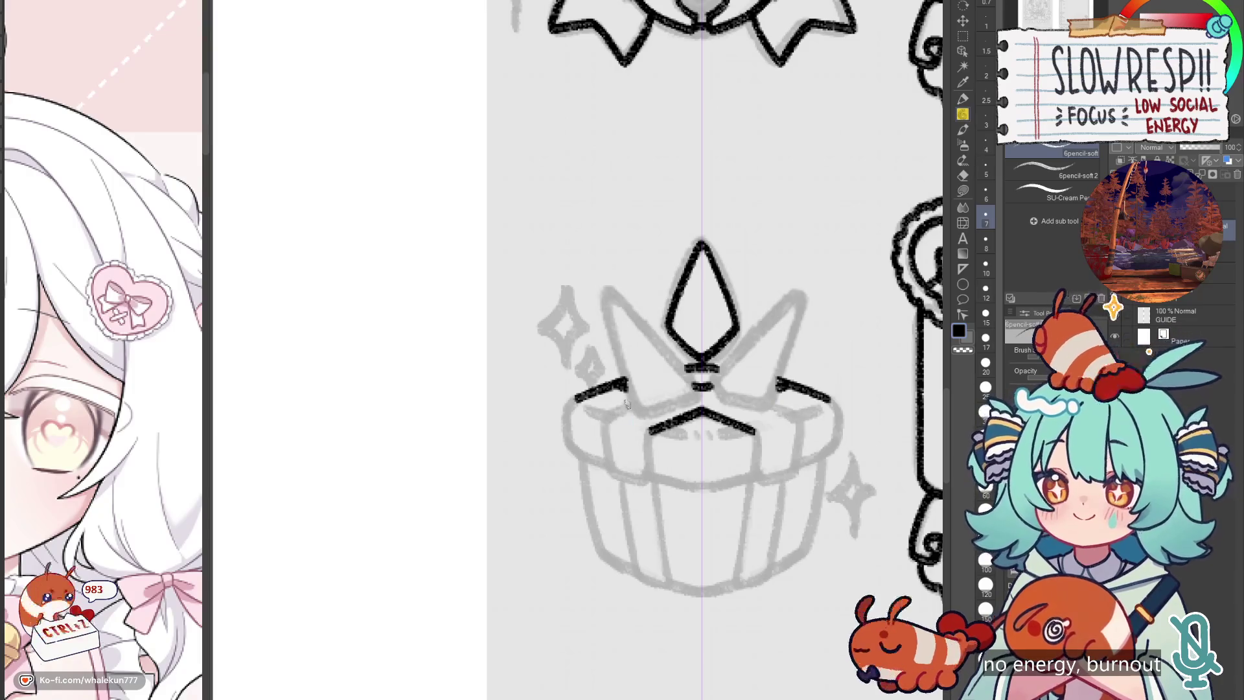
mouse_move(629, 397)
mouse_down()
mouse_move(611, 416)
mouse_move(602, 459)
mouse_move(618, 478)
mouse_move(649, 480)
mouse_move(647, 441)
mouse_up()
key(ctrl+z)
drag(735, 420, 735, 464)
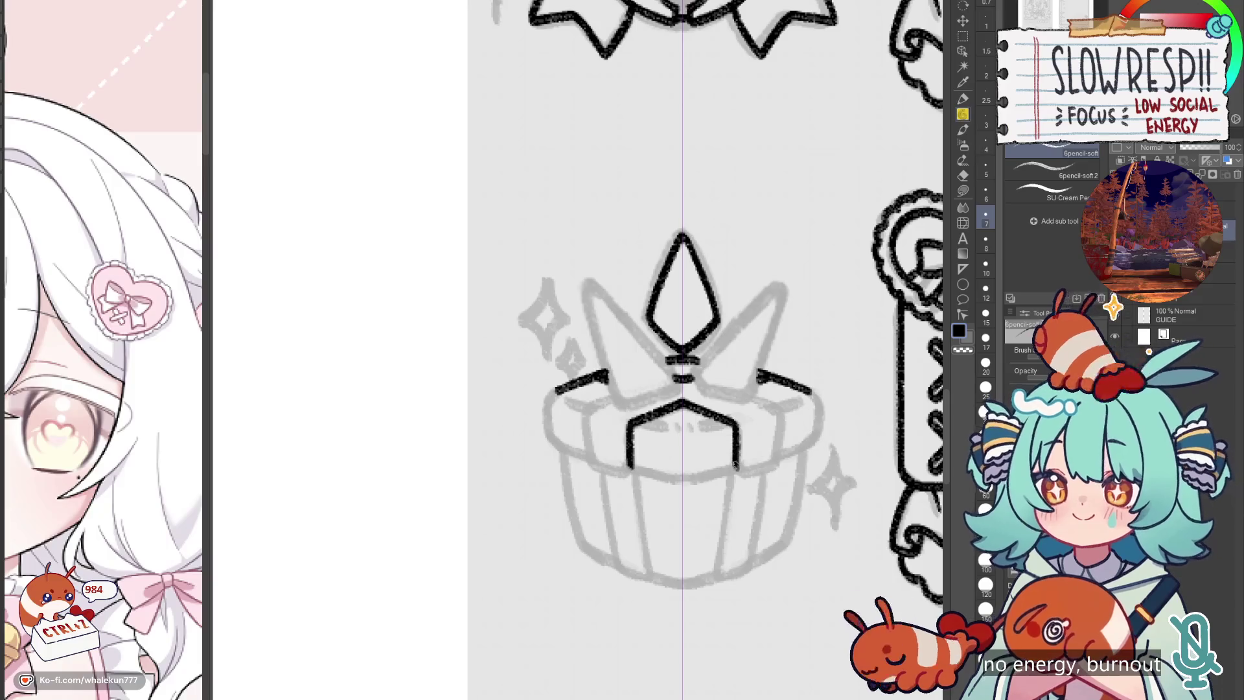
mouse_move(754, 396)
mouse_down()
mouse_move(782, 414)
mouse_move(776, 406)
mouse_move(778, 465)
mouse_move(781, 447)
mouse_move(751, 473)
mouse_move(779, 456)
mouse_up()
key(ctrl+z)
key(ctrl+z)
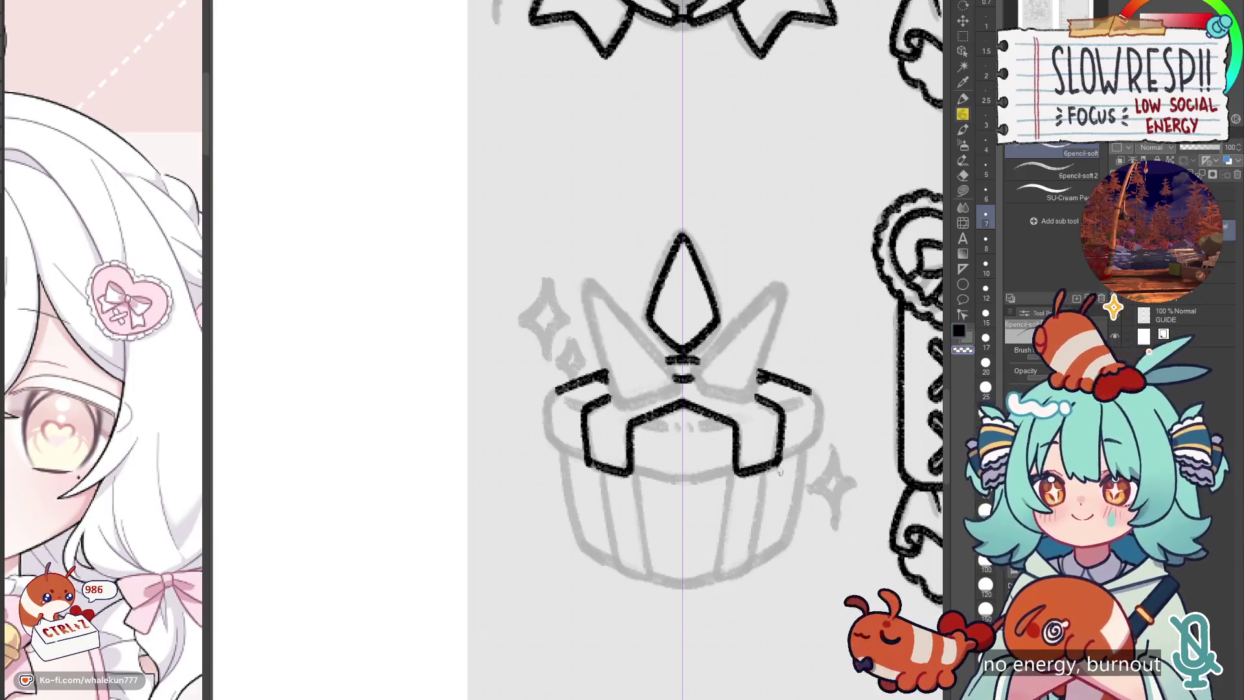
Step: Ink the rim corner strokes, bottom rim line and outer side lines of the cup
drag(747, 498, 741, 530)
drag(638, 453, 677, 462)
key(ctrl+z)
key(ctrl+z)
key(ctrl+z)
mouse_move(775, 441)
mouse_down()
mouse_move(800, 432)
mouse_move(811, 457)
mouse_move(806, 482)
mouse_move(777, 494)
mouse_up()
mouse_move(678, 512)
mouse_down()
mouse_move(740, 492)
mouse_move(743, 447)
mouse_move(729, 545)
mouse_up()
mouse_move(777, 443)
mouse_down()
mouse_move(769, 522)
mouse_move(752, 542)
mouse_move(765, 529)
mouse_up()
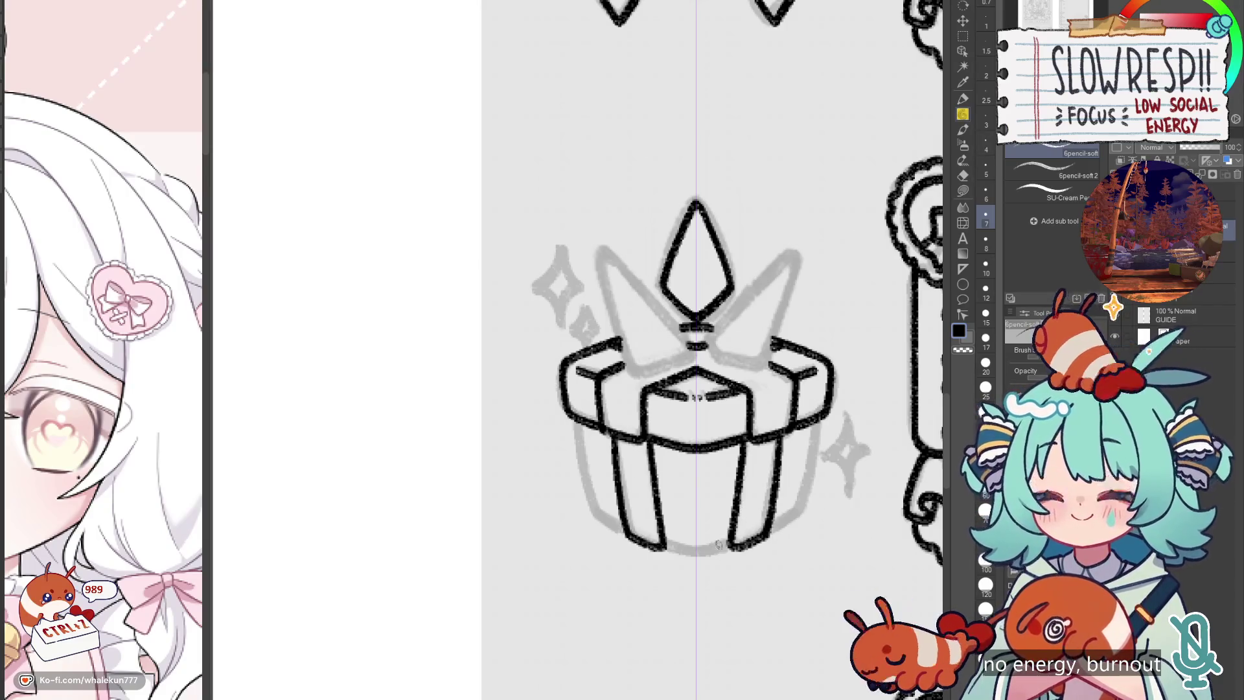
Step: Ink the gift box's side lines and curved bottom, plus a short diagonal on the crown
scroll(776, 428, down, 1)
drag(806, 382, 803, 453)
key(ctrl+z)
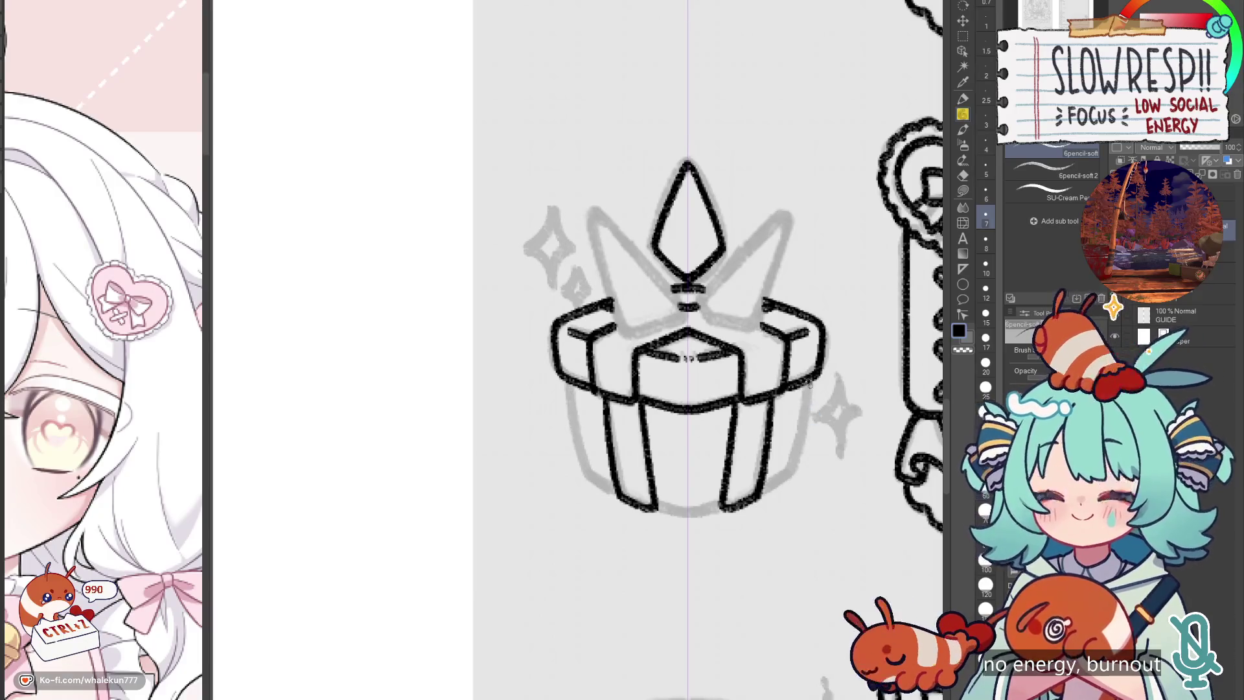
drag(807, 378, 789, 472)
key(ctrl+z)
key(ctrl+z)
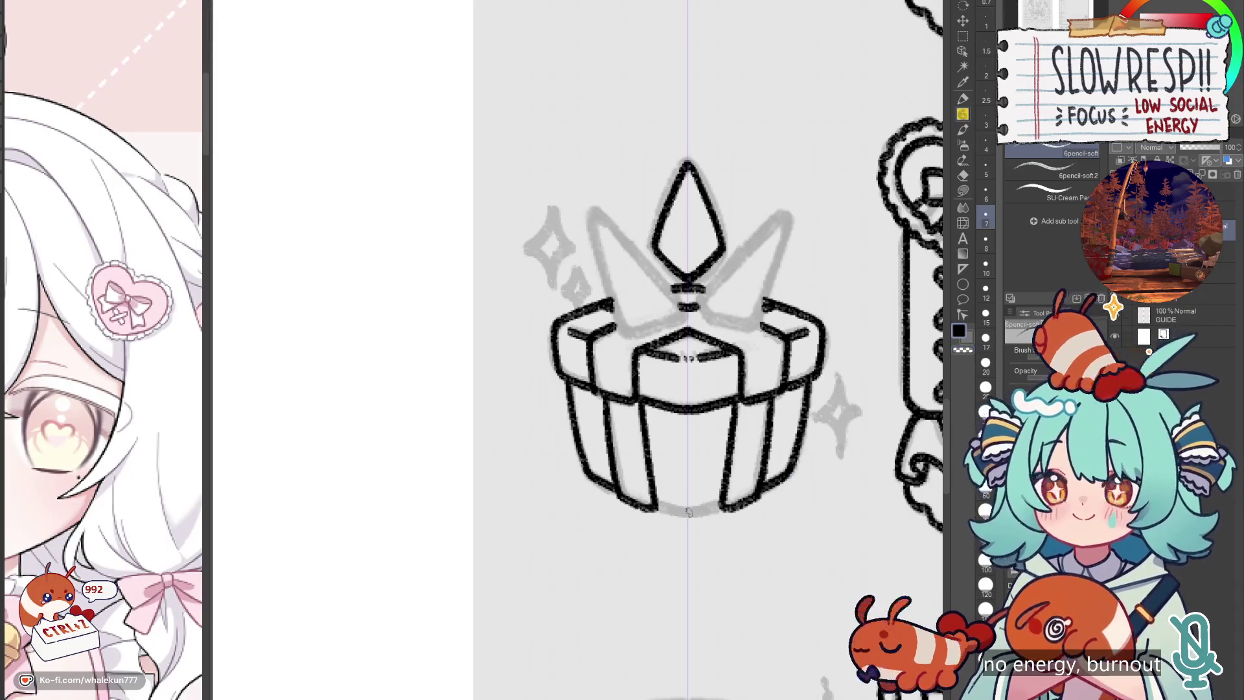
drag(689, 511, 725, 501)
key(ctrl+z)
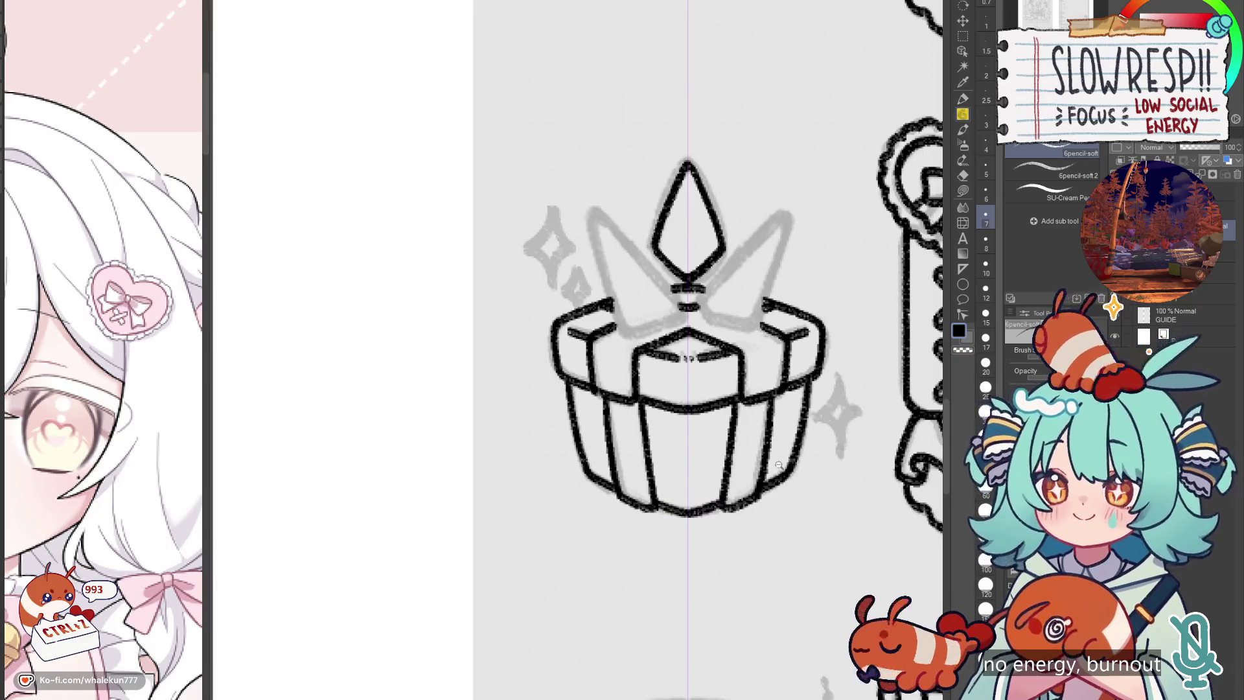
scroll(779, 464, down, 3)
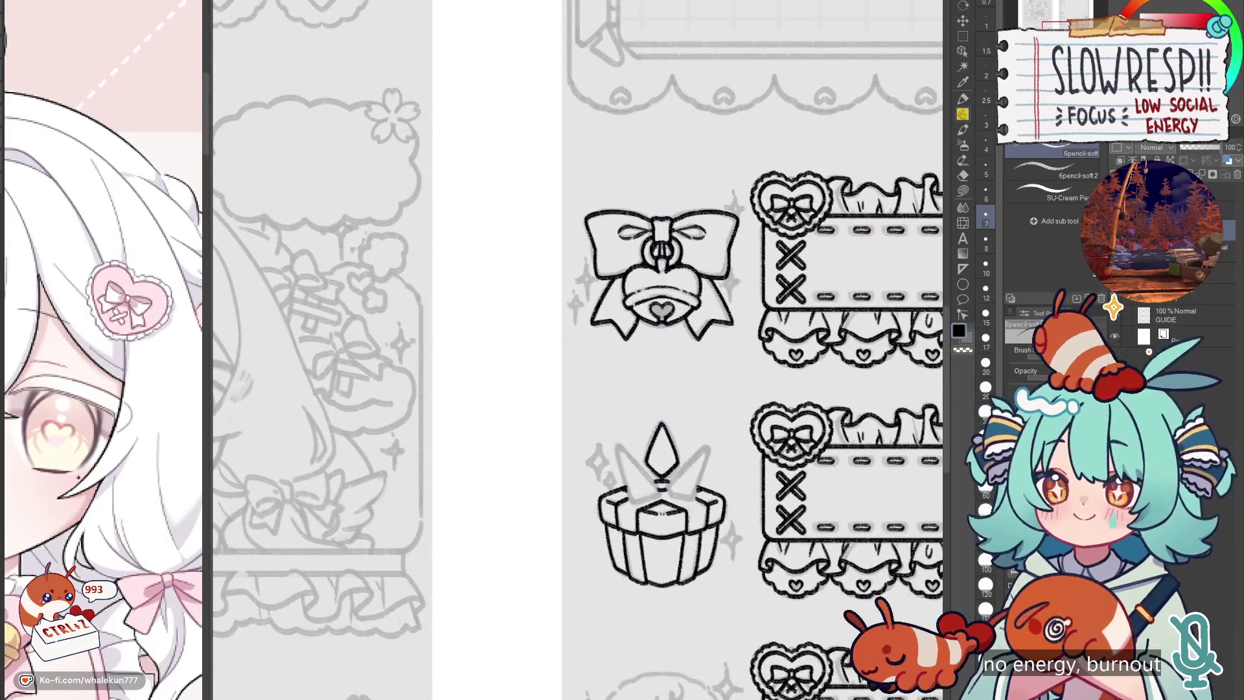
scroll(693, 415, up, 3)
mouse_move(719, 388)
mouse_down()
mouse_move(652, 456)
mouse_move(696, 487)
mouse_move(728, 391)
mouse_up()
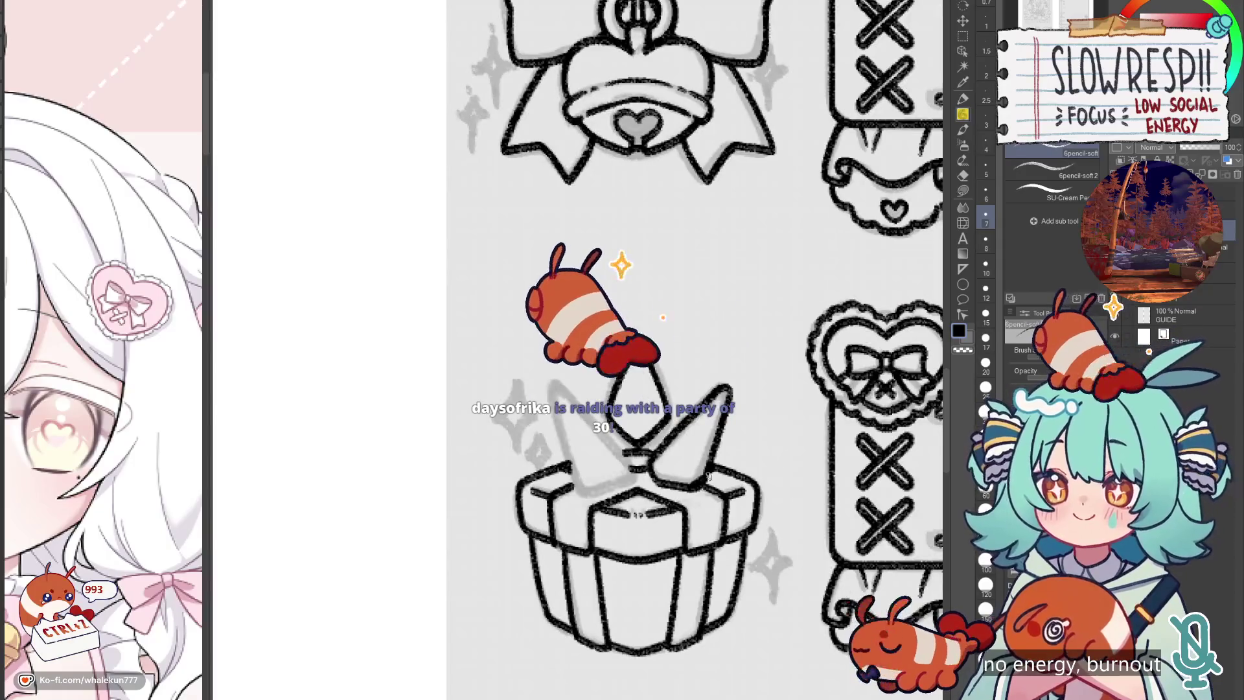
scroll(677, 395, down, 10)
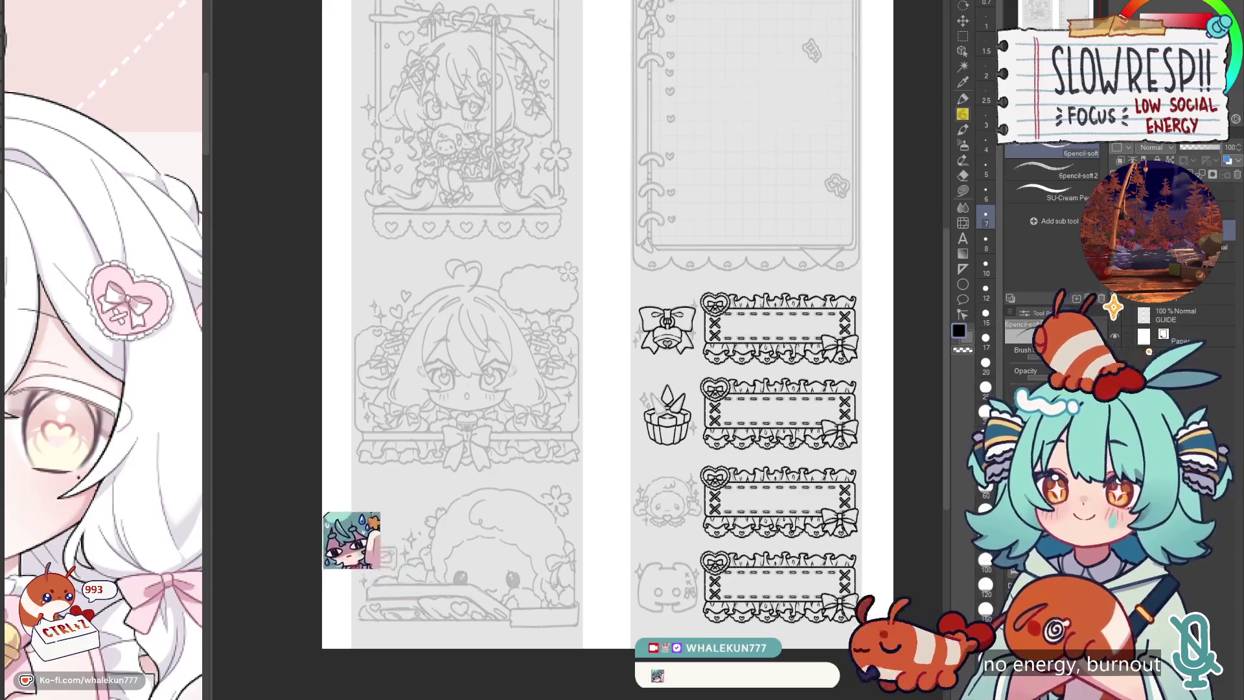
key(ctrl+Tab)
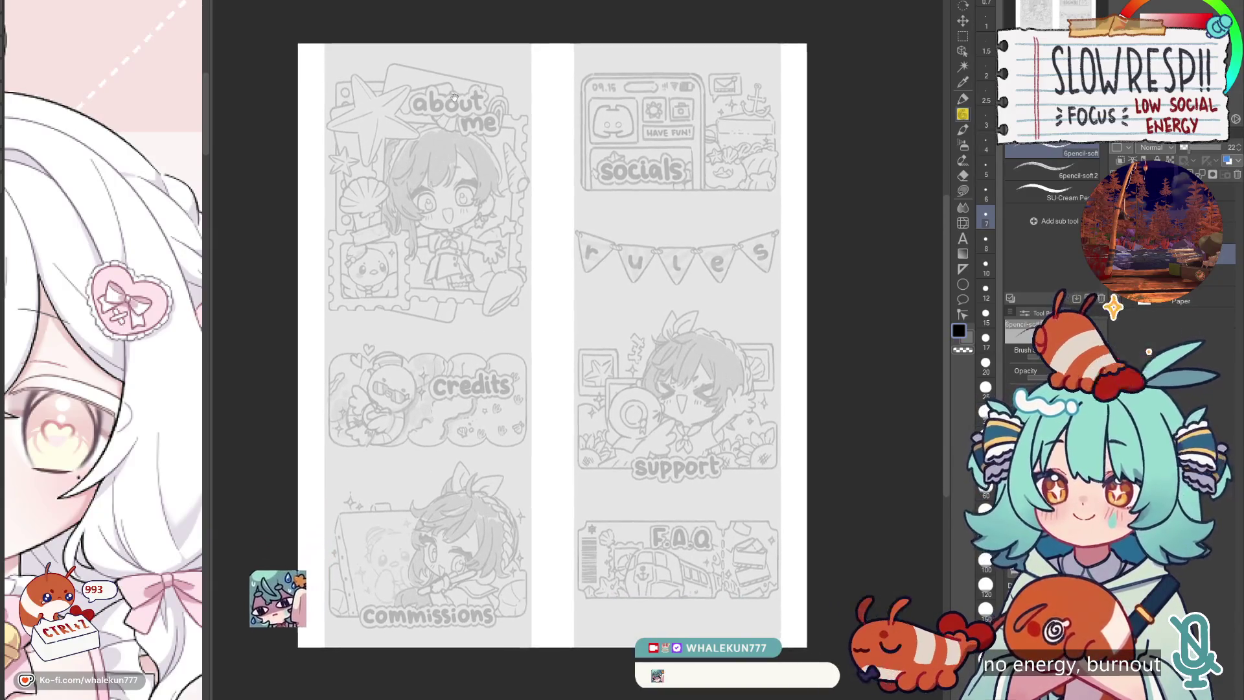
key(ctrl+Tab)
mouse_move(535, 250)
mouse_down()
mouse_move(467, 248)
mouse_move(477, 244)
mouse_up()
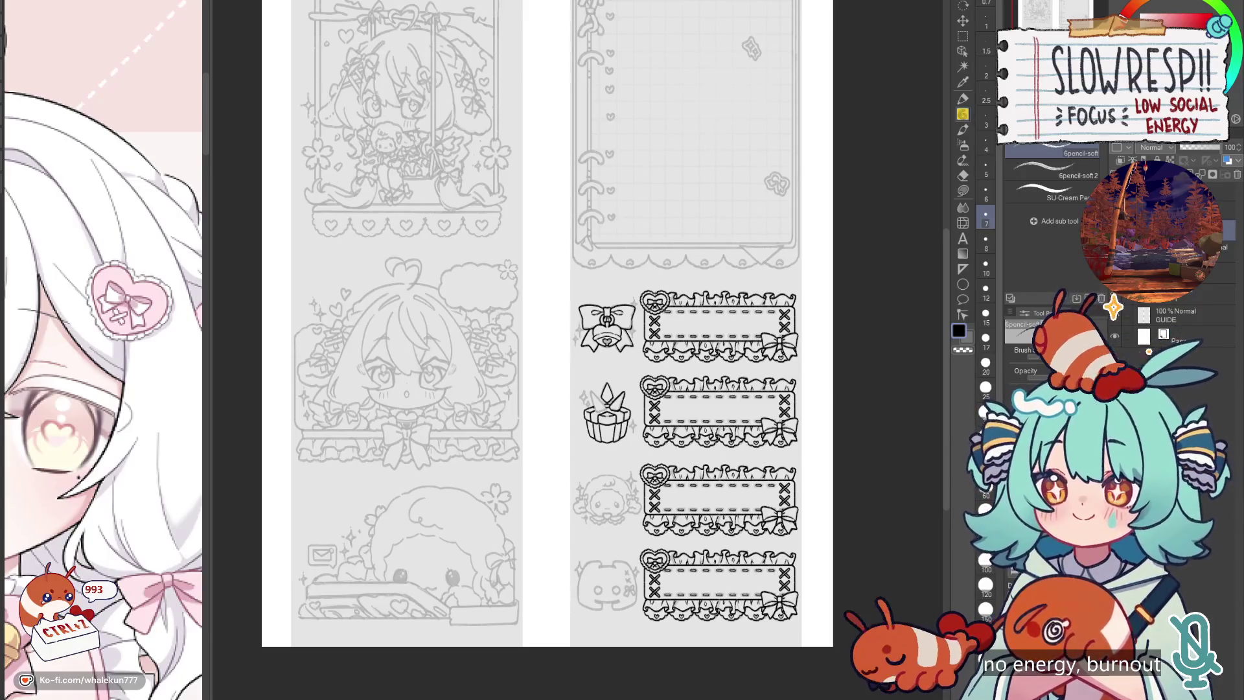
key(alt+Tab)
Step: Move the waffle-stack reference window slightly left and down over the canvas
drag(381, 12, 373, 23)
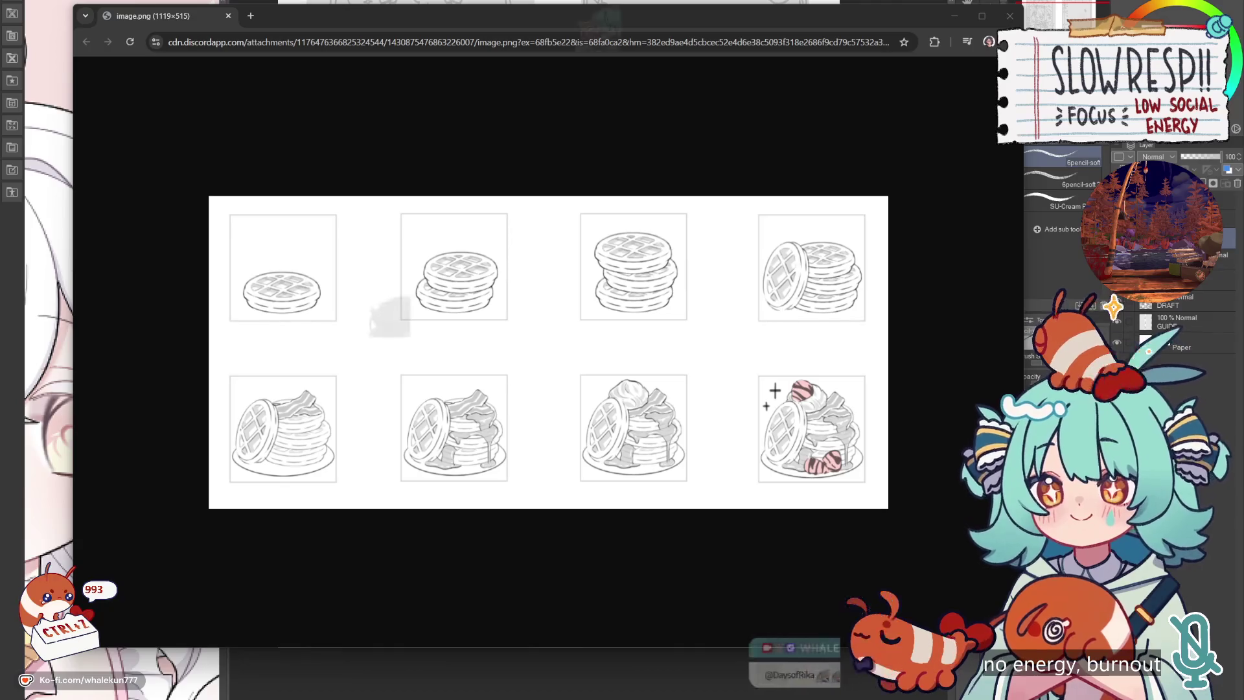
key(alt+Tab)
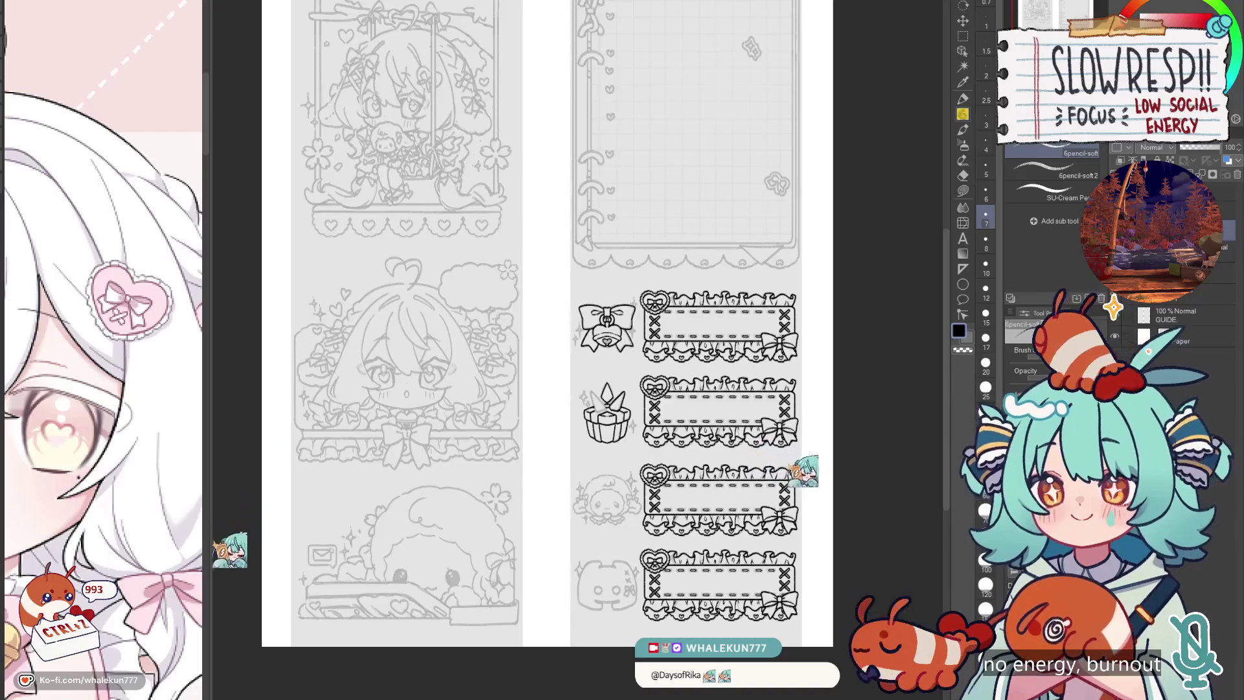
Step: Ink the gift box's crown blade and its left edge over the grey sketch
drag(662, 243, 655, 241)
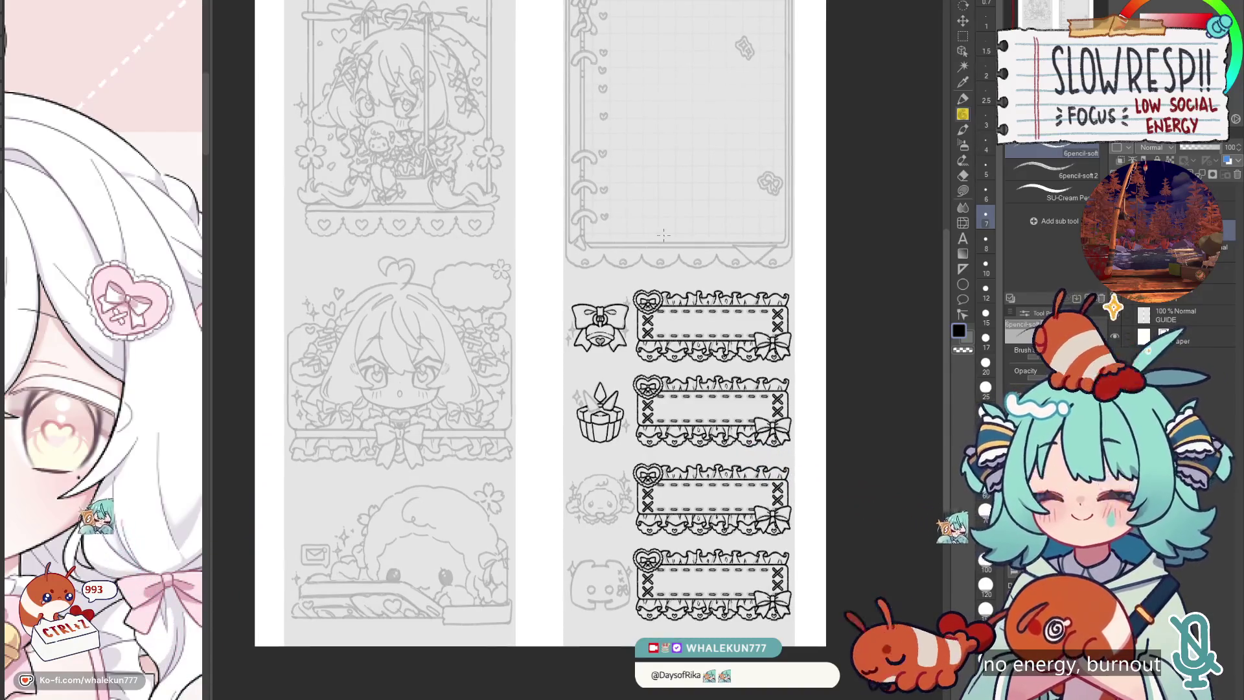
scroll(600, 401, up, 5)
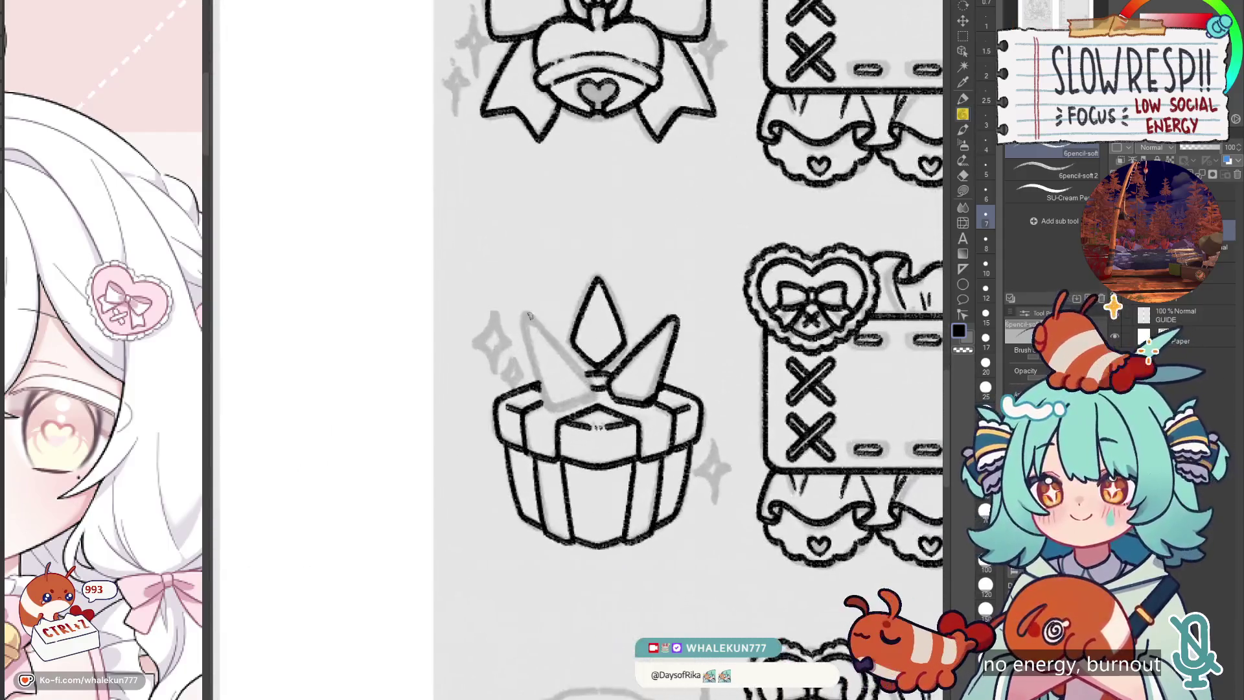
drag(525, 312, 594, 388)
drag(522, 315, 548, 401)
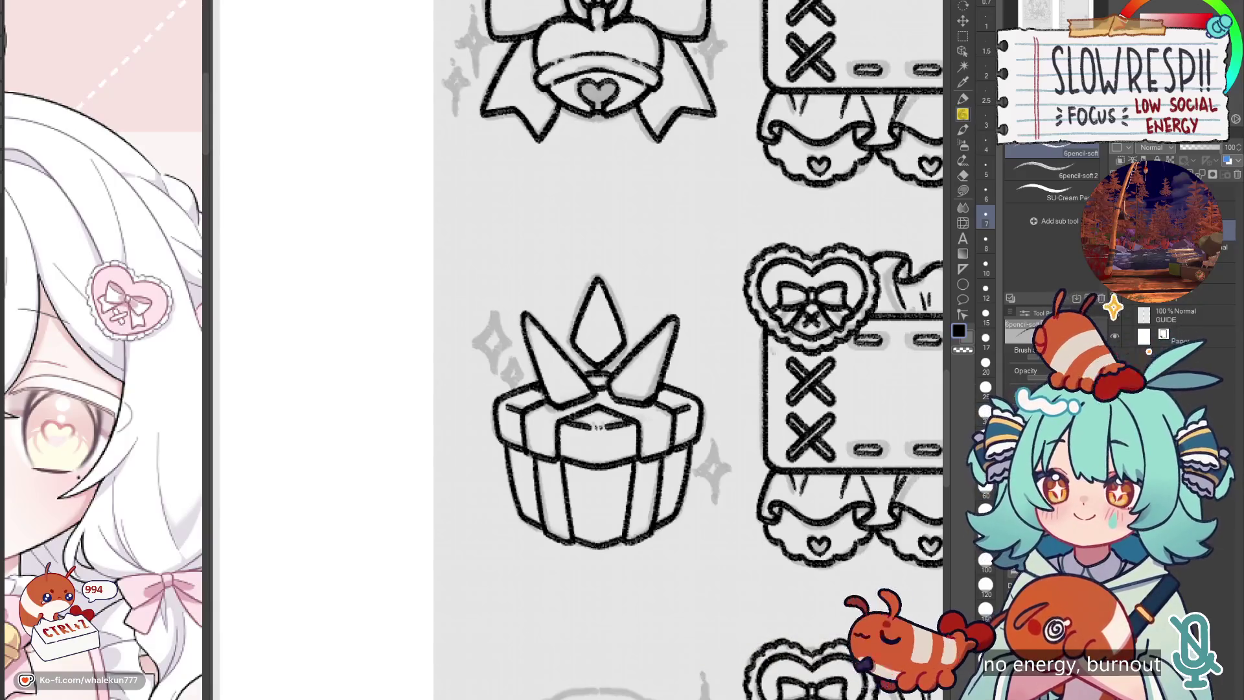
drag(714, 490, 707, 497)
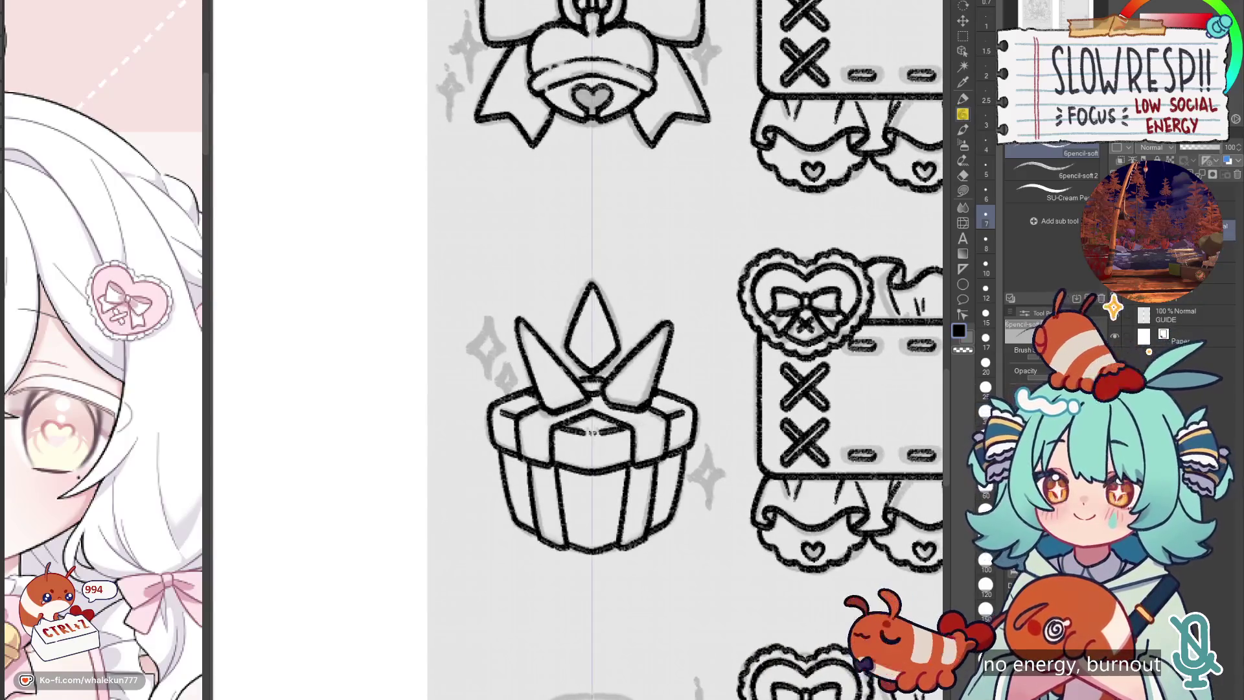
scroll(591, 432, down, 5)
scroll(596, 477, up, 1)
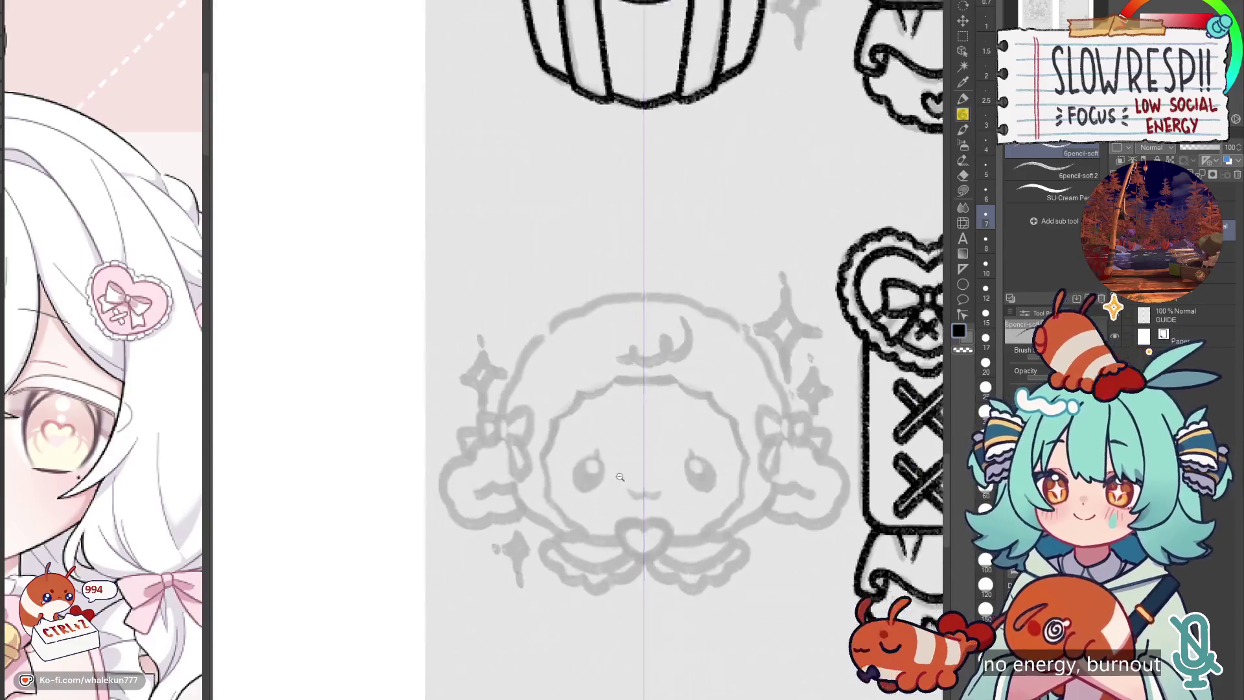
Step: Ink the sheep's two oval eyes and a first, thicker mouth line below them
mouse_move(597, 459)
mouse_down()
mouse_move(573, 482)
mouse_move(601, 461)
mouse_move(588, 478)
mouse_up()
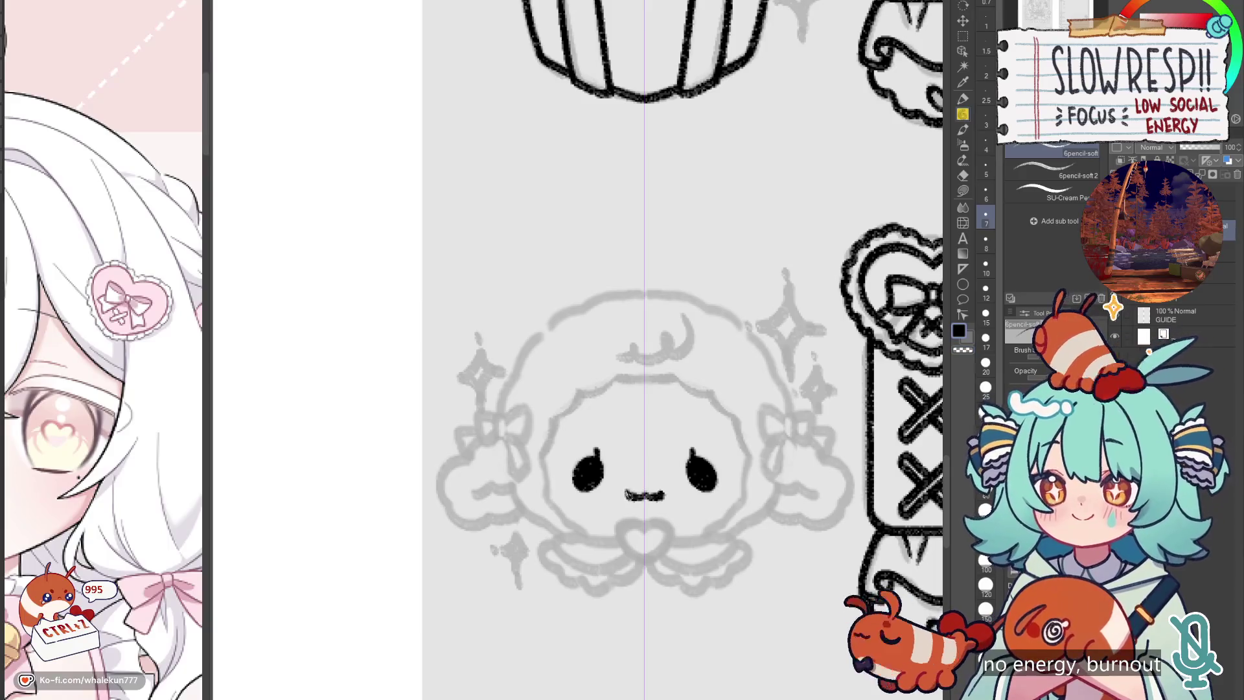
mouse_move(673, 478)
mouse_down()
mouse_move(666, 507)
mouse_move(662, 496)
mouse_up()
key(ctrl+z)
key(ctrl+z)
key(ctrl+z)
key(ctrl+z)
key(ctrl+z)
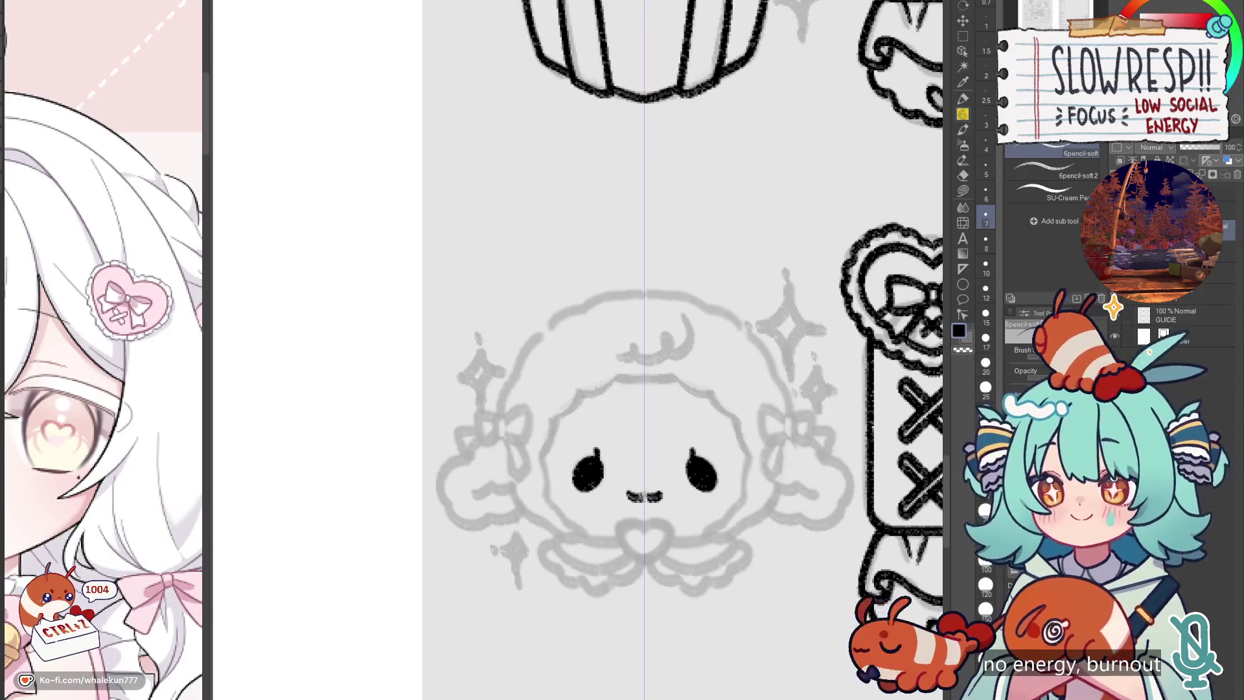
scroll(659, 490, up, 3)
key(ctrl+z)
mouse_move(595, 505)
mouse_down()
mouse_move(677, 509)
mouse_move(612, 487)
mouse_move(609, 511)
mouse_move(674, 511)
mouse_move(654, 512)
mouse_up()
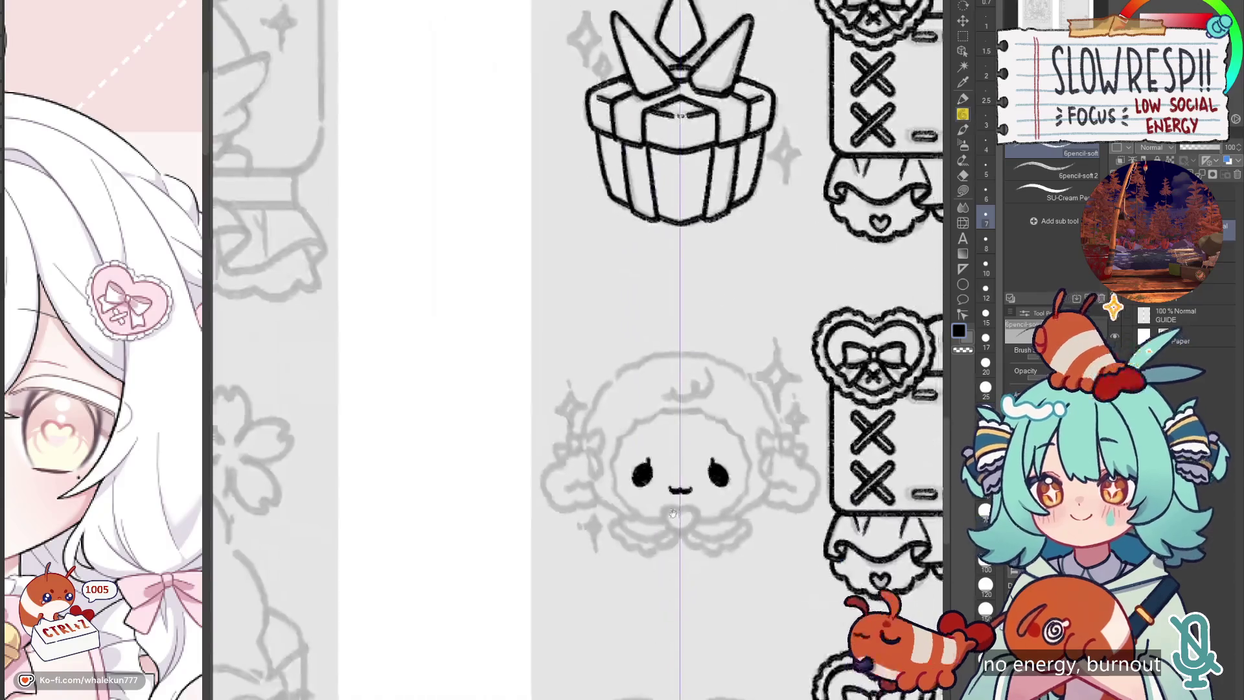
Step: Redraw the mouth as a thinner line, then increase the brush size one step
scroll(599, 471, down, 4)
scroll(600, 471, up, 2)
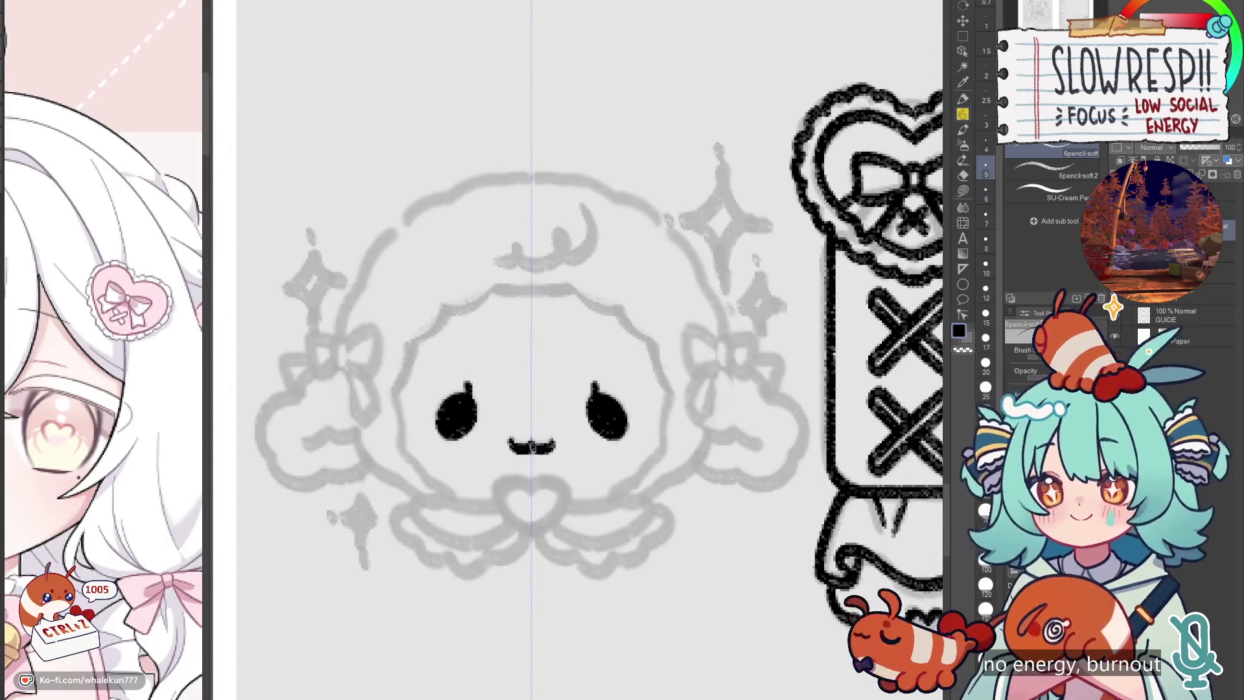
key(ctrl+z)
key(ctrl+z)
key(ctrl+z)
key(ctrl+z)
drag(511, 443, 552, 443)
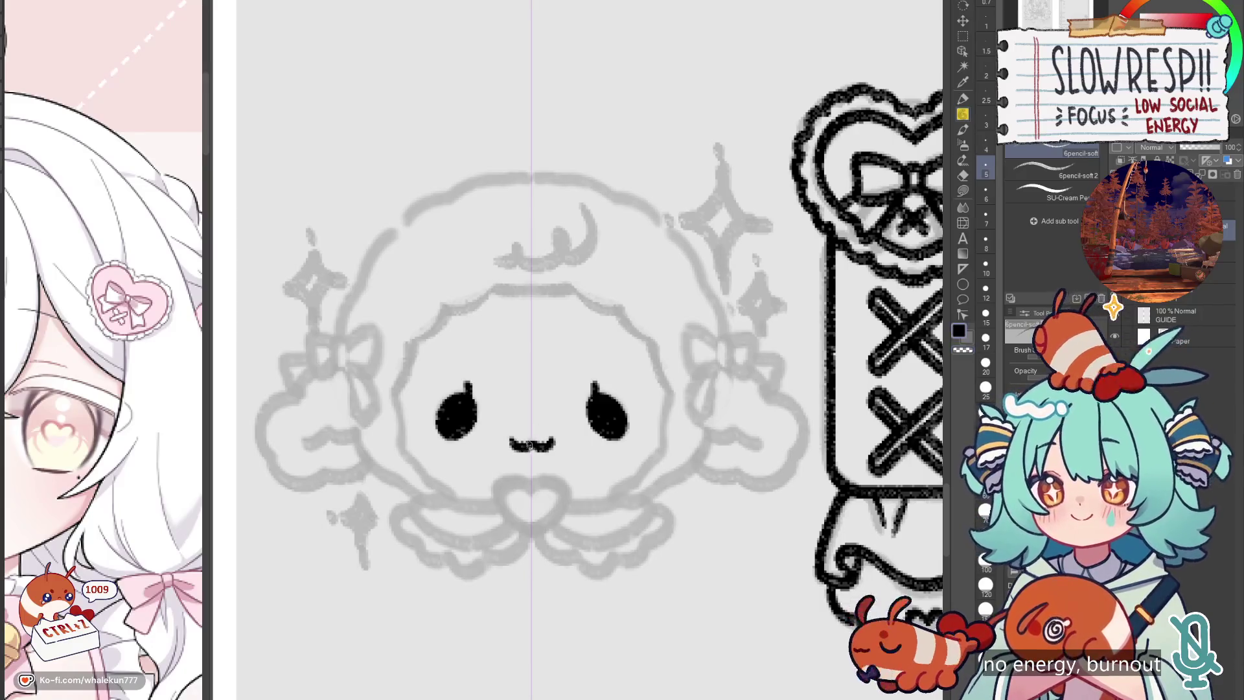
key(bracketright)
key(bracketright)
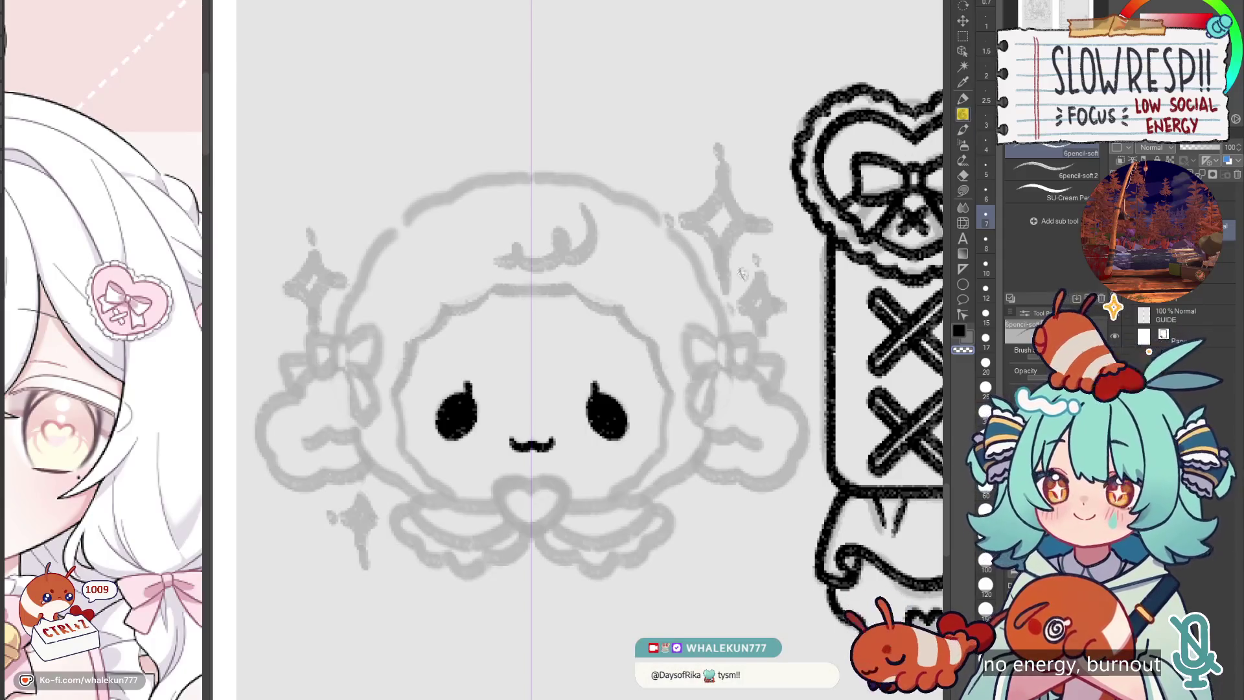
drag(531, 479, 651, 453)
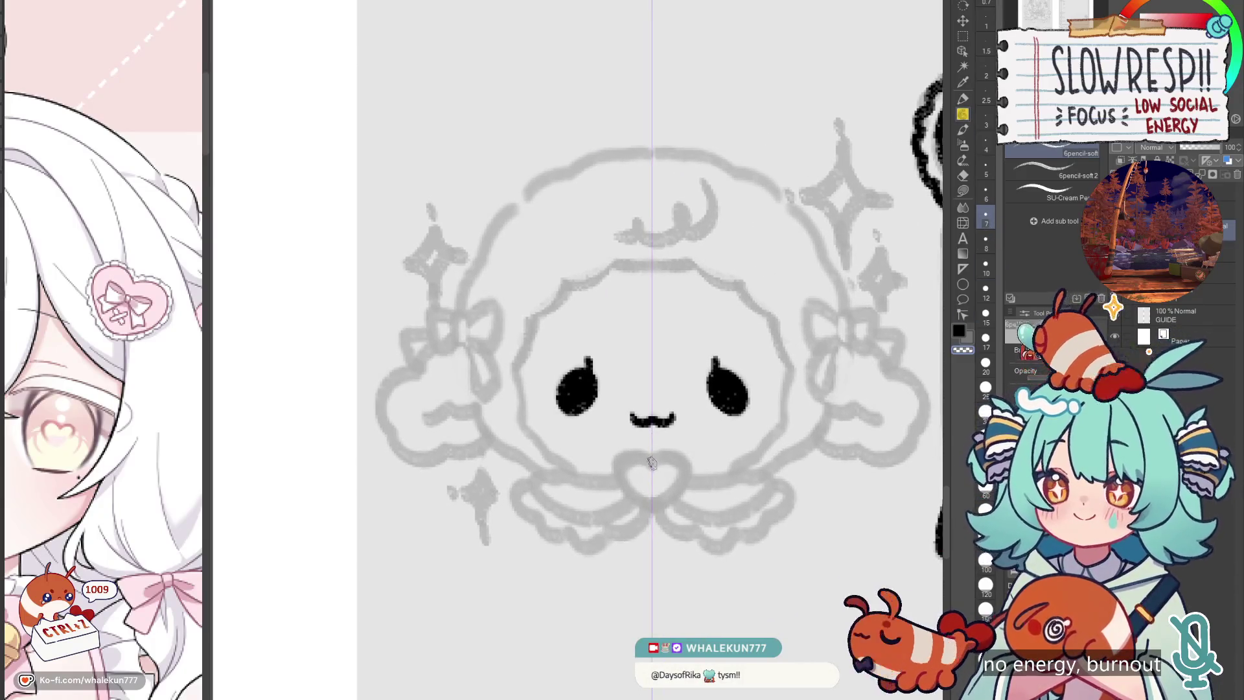
scroll(201, 499, down, 10)
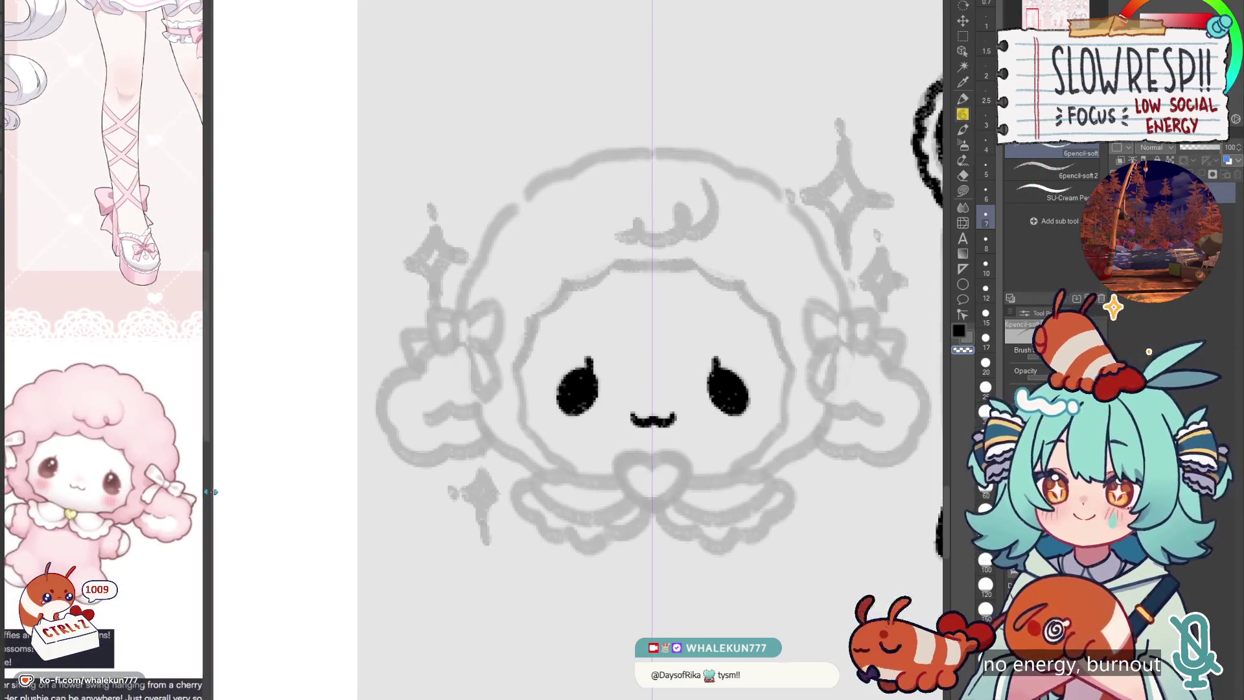
Step: Enlarge the reference image and ink the heart charm below the mouth in black
drag(211, 498, 259, 498)
drag(689, 460, 557, 459)
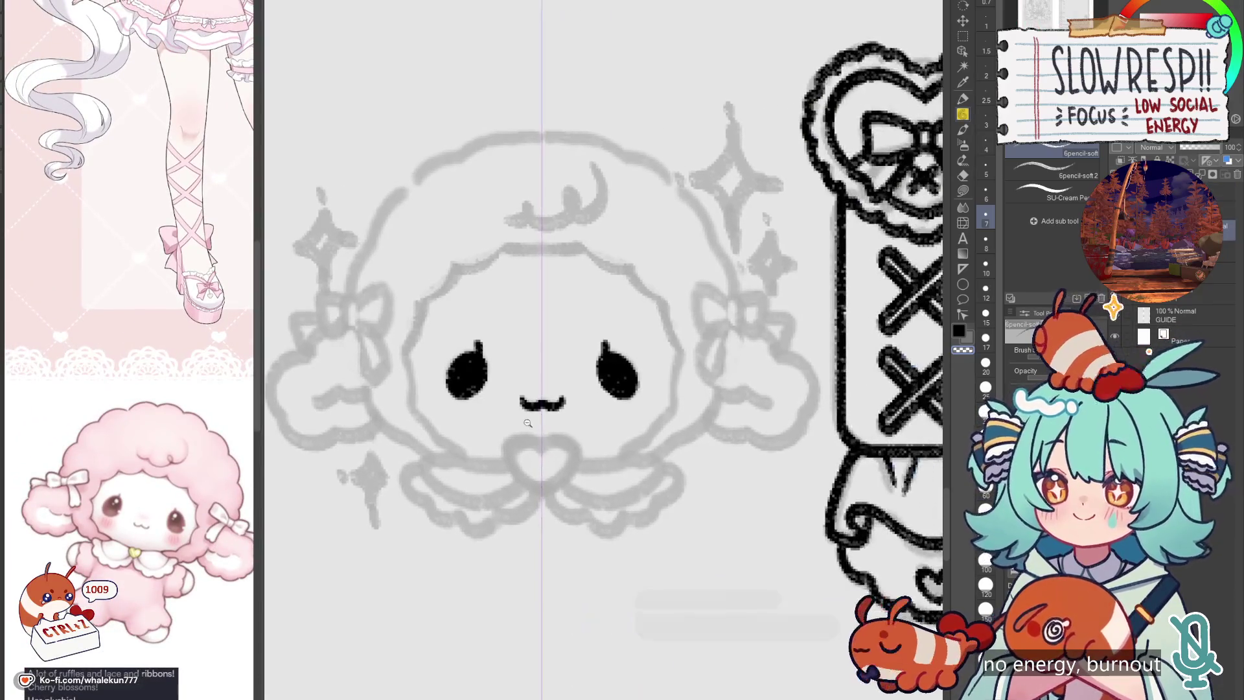
scroll(545, 458, up, 2)
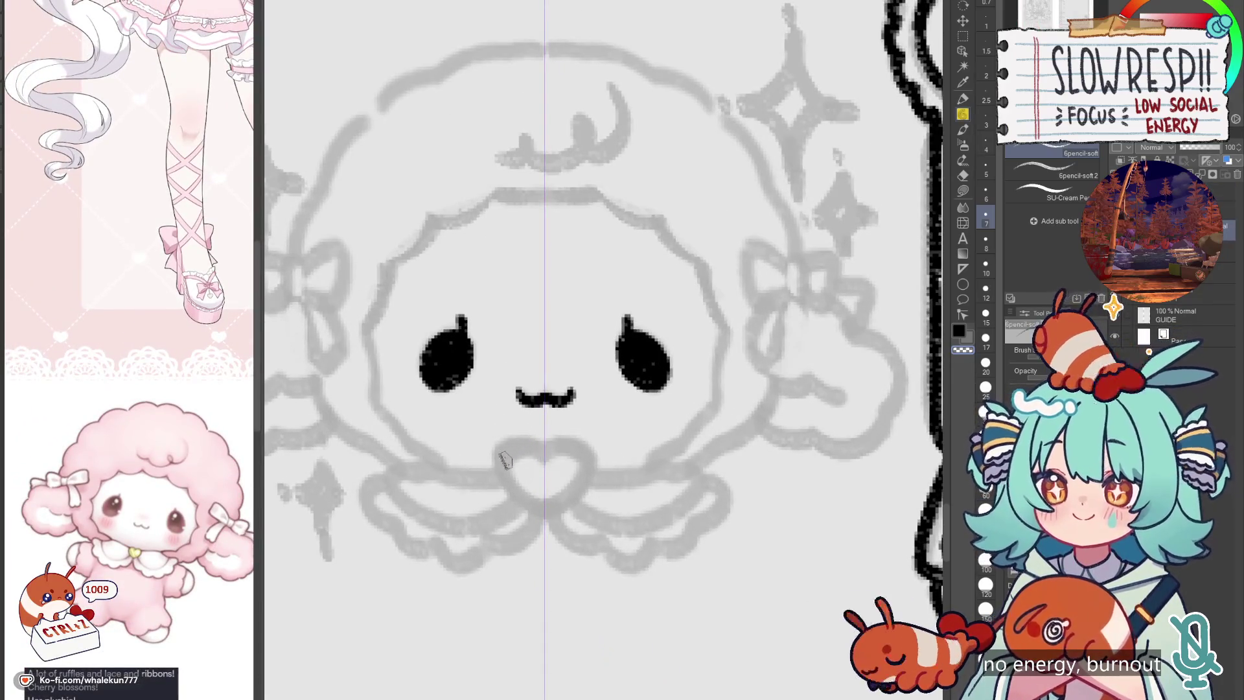
mouse_move(543, 453)
mouse_down()
mouse_move(573, 444)
mouse_move(586, 485)
mouse_move(547, 519)
mouse_up()
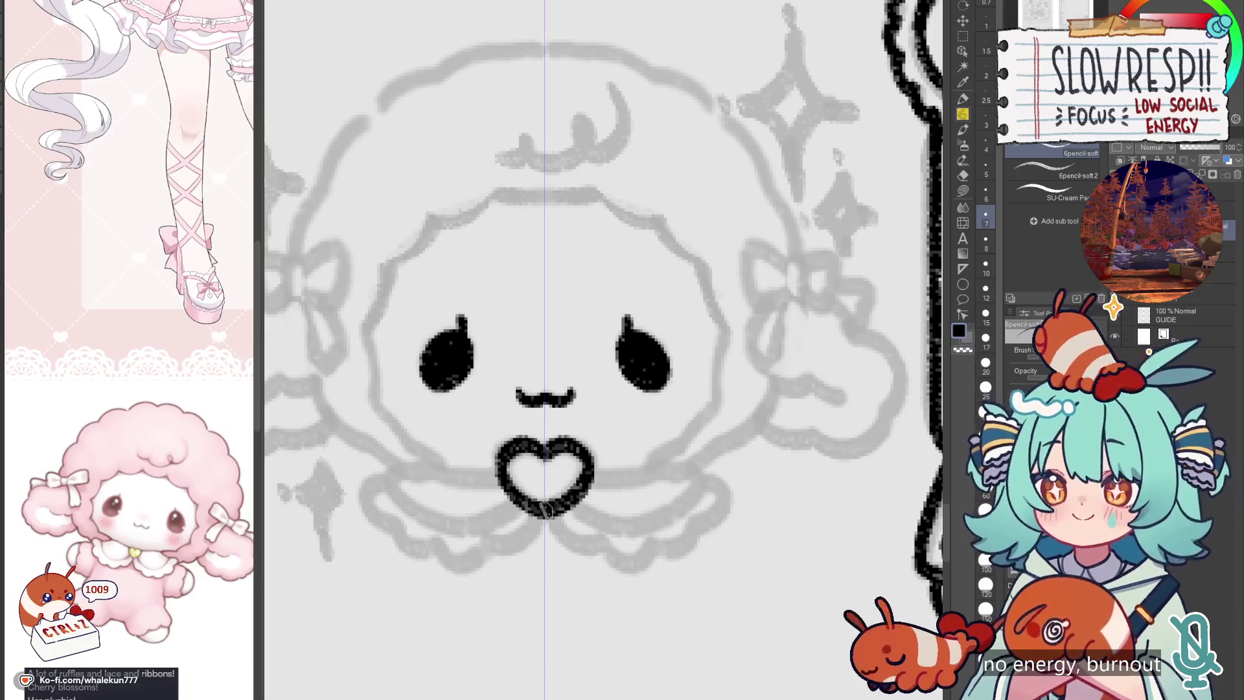
key(ctrl+z)
mouse_move(545, 457)
mouse_down()
mouse_move(589, 463)
mouse_move(545, 528)
mouse_up()
mouse_move(545, 528)
mouse_down()
mouse_move(603, 532)
mouse_move(608, 516)
mouse_move(584, 572)
mouse_up()
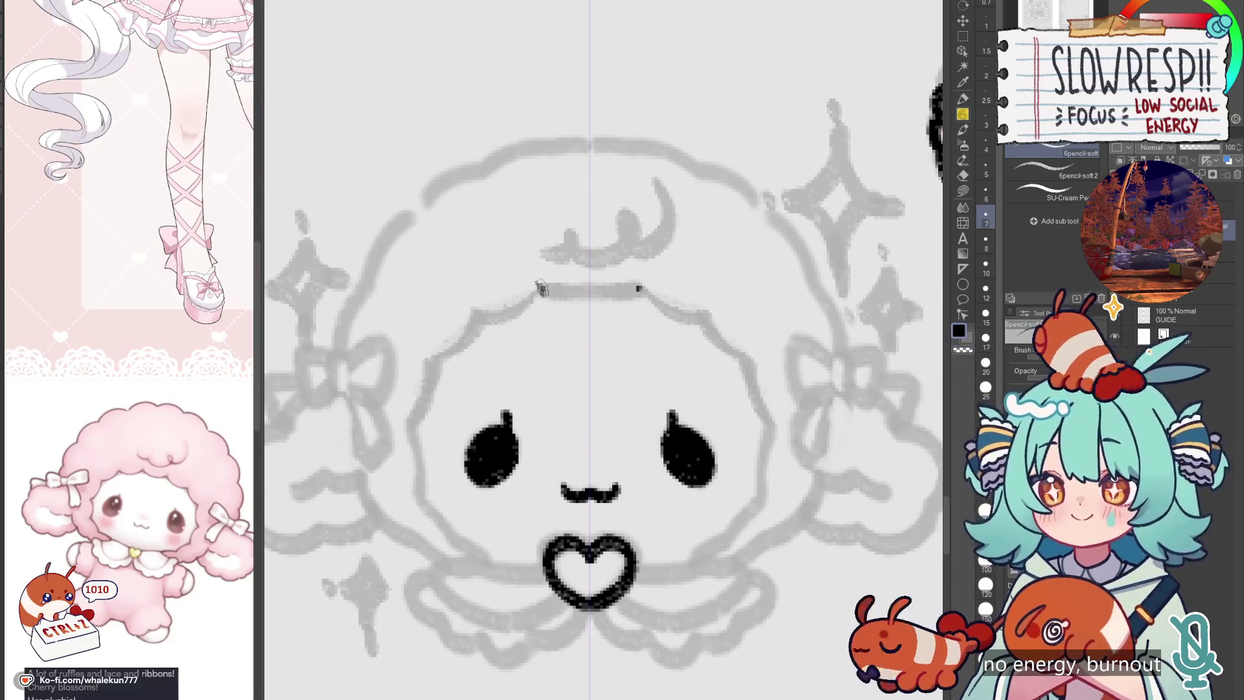
key(ctrl+z)
Step: Ink the scalloped hairline across the forehead, retrying the stroke several times
drag(638, 288, 548, 289)
key(ctrl+z)
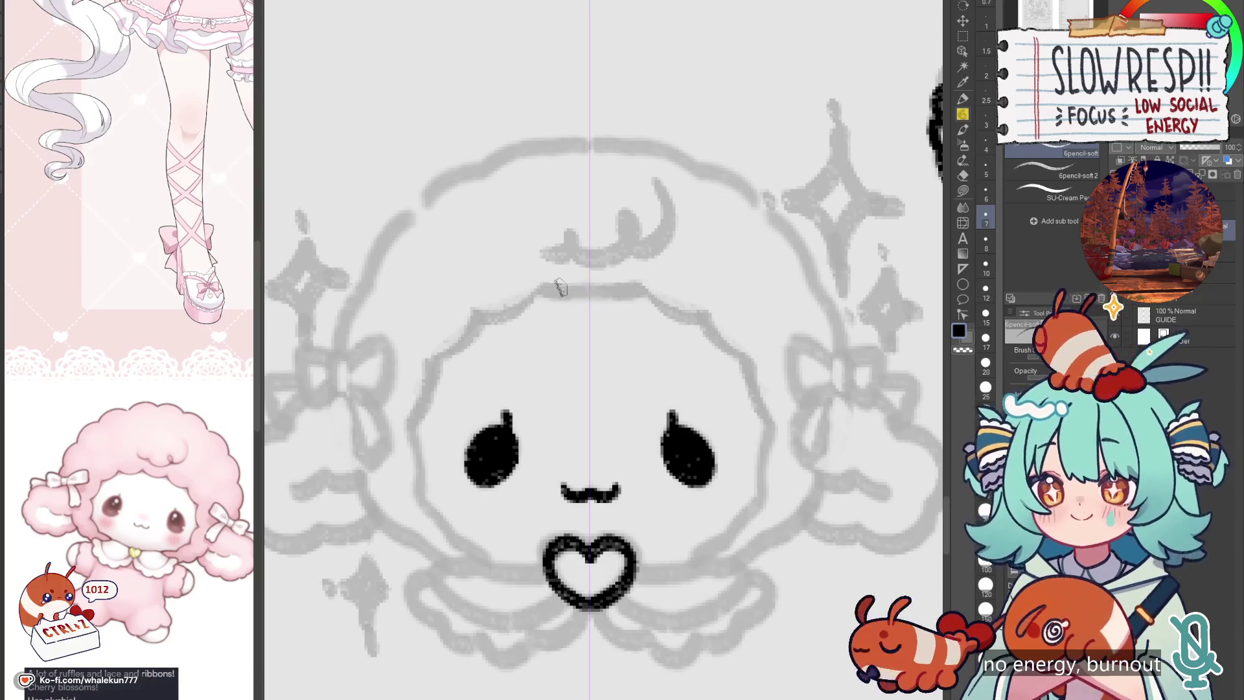
drag(638, 289, 547, 289)
key(ctrl+z)
mouse_move(640, 289)
mouse_down()
mouse_move(550, 288)
mouse_move(629, 290)
mouse_up()
key(ctrl+z)
mouse_move(549, 286)
mouse_down()
mouse_move(476, 317)
mouse_move(554, 286)
mouse_move(615, 293)
mouse_up()
key(ctrl+z)
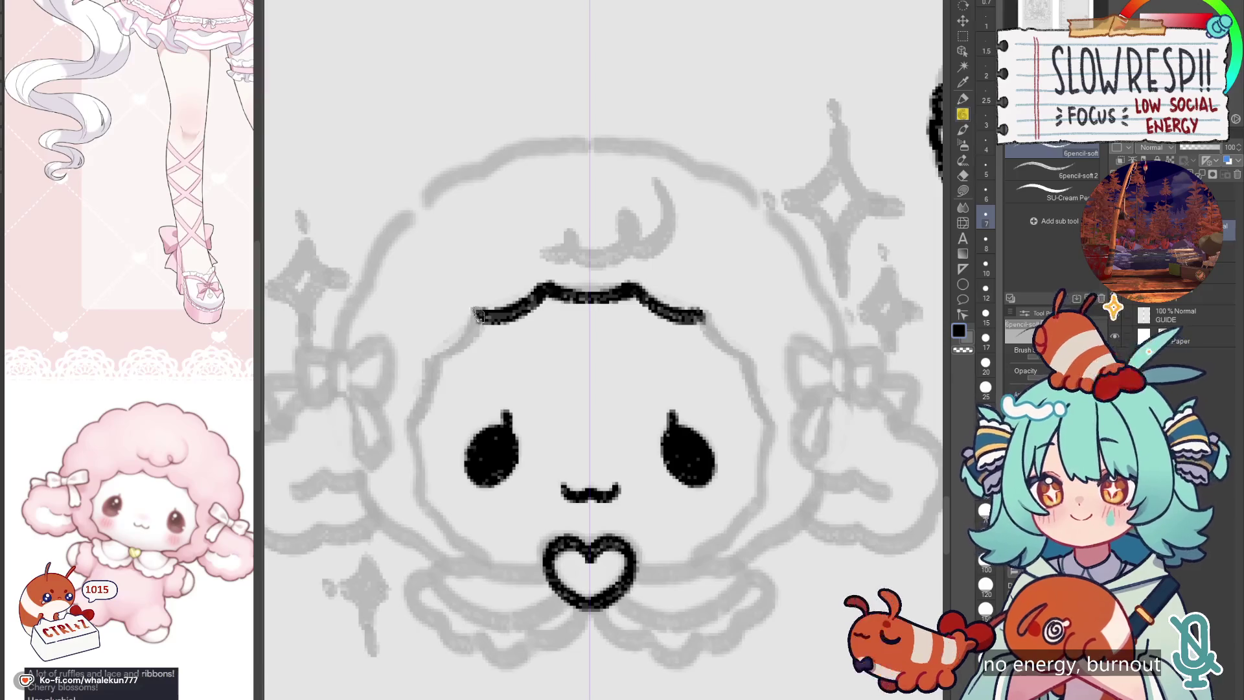
Step: Ink the head outline from the brow down to the cheeks and darken the lower eyes
drag(478, 316, 441, 353)
key(ctrl+z)
key(ctrl+z)
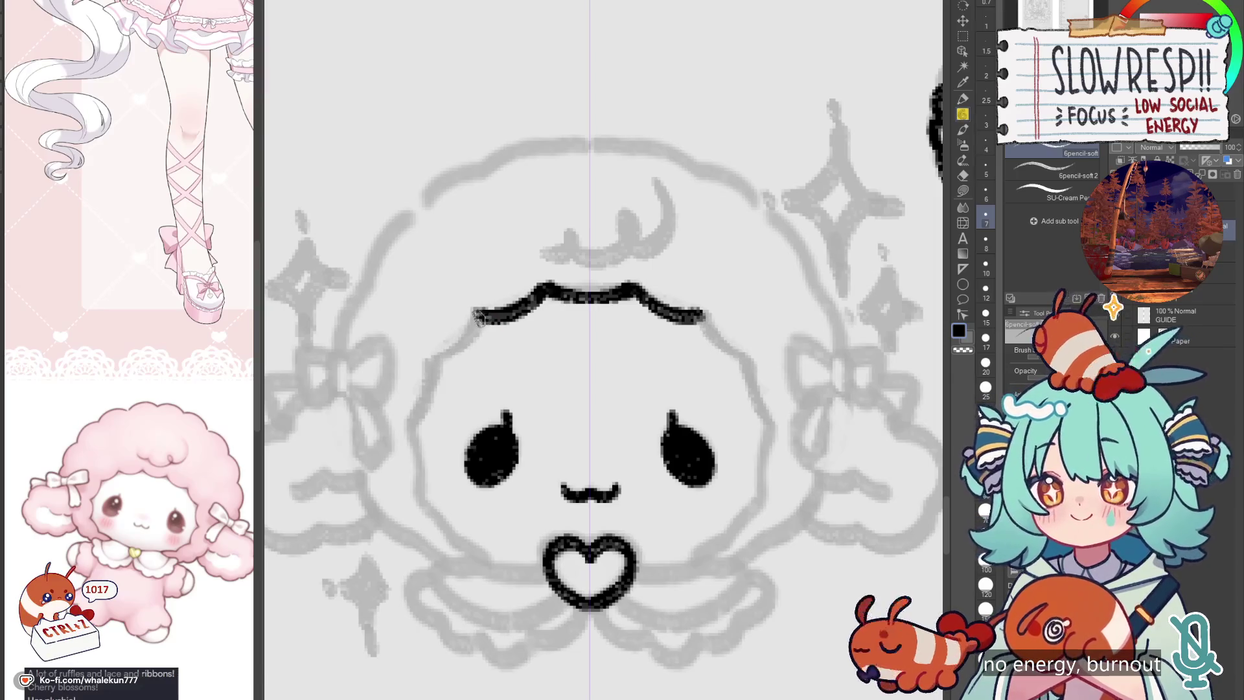
drag(478, 316, 433, 356)
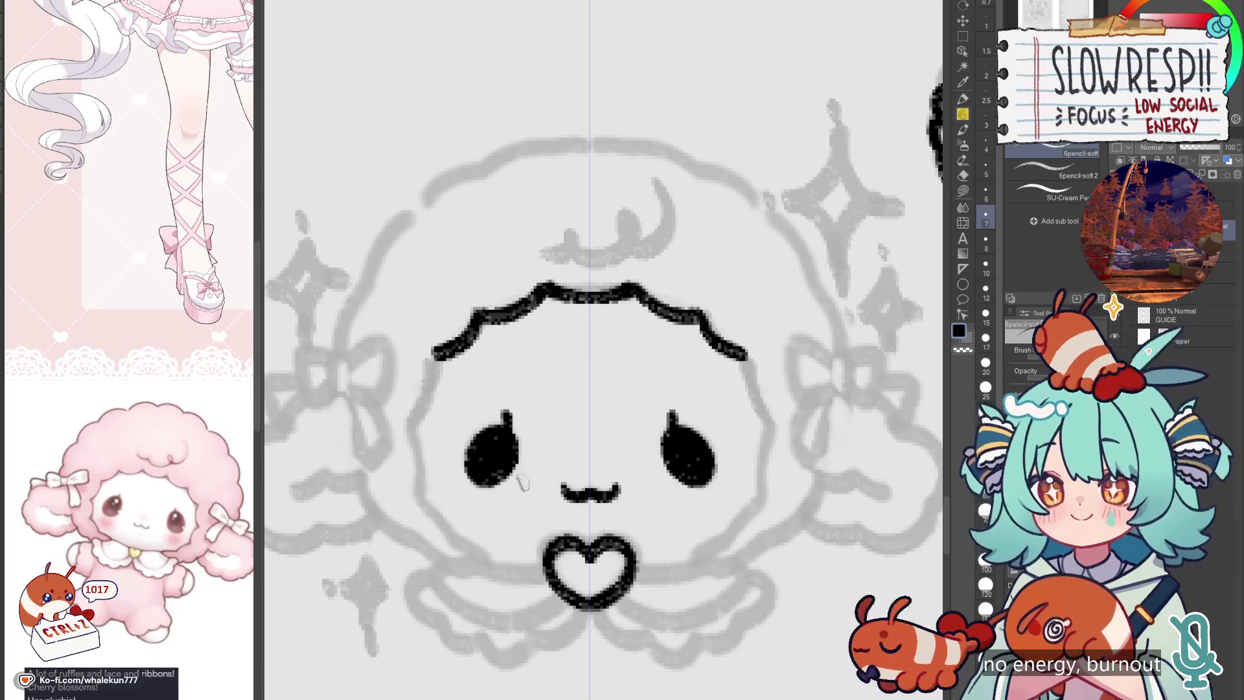
mouse_move(508, 446)
mouse_down()
mouse_move(496, 479)
mouse_move(497, 451)
mouse_up()
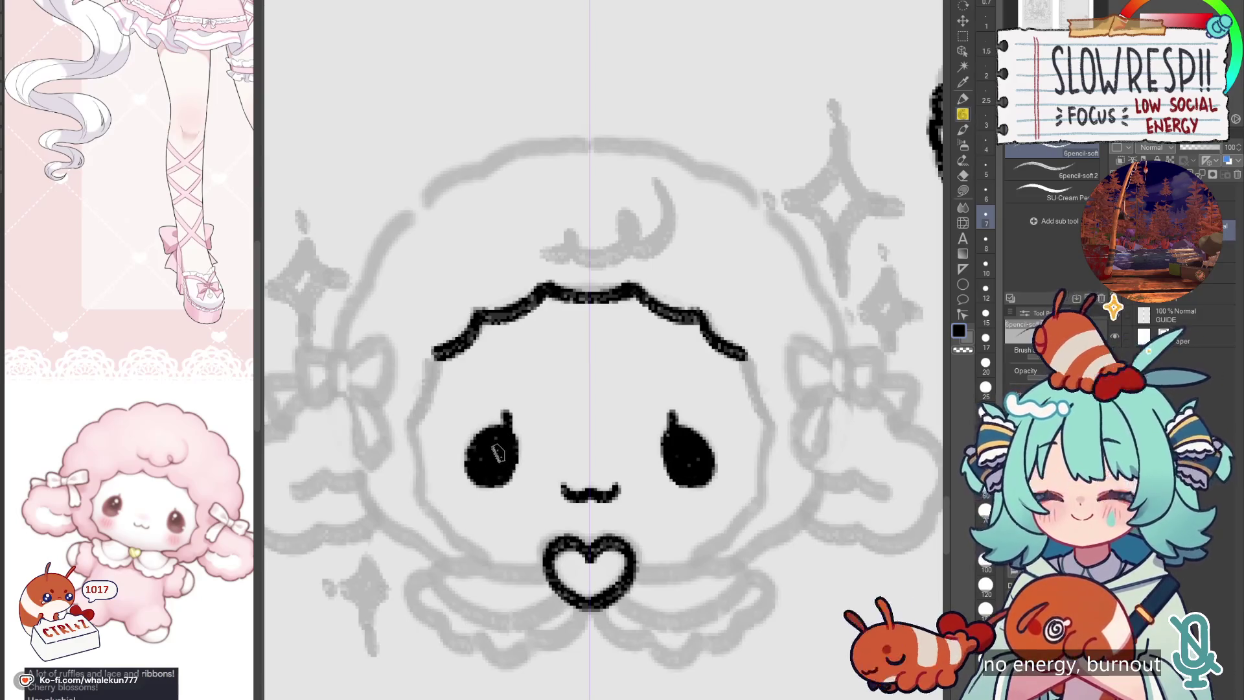
scroll(528, 467, up, 2)
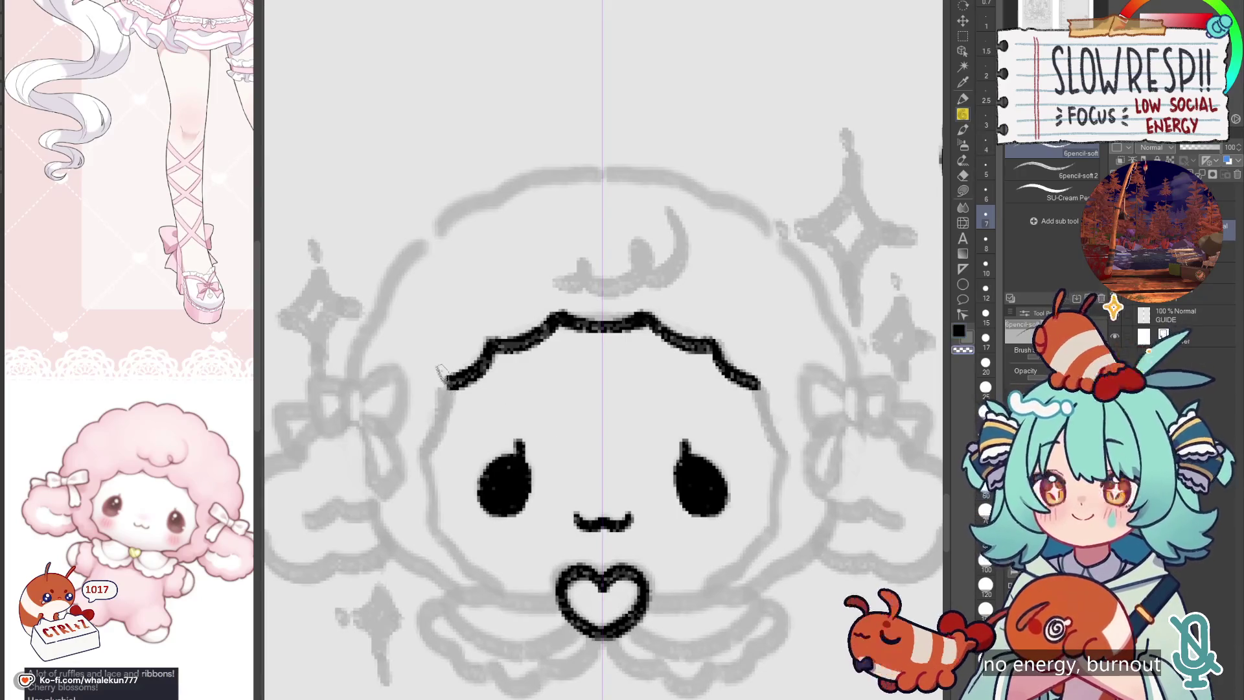
mouse_move(450, 382)
mouse_down()
mouse_move(419, 451)
mouse_move(429, 434)
mouse_move(434, 494)
mouse_move(445, 472)
mouse_move(431, 496)
mouse_move(448, 513)
mouse_up()
scroll(447, 469, down, 2)
mouse_move(458, 537)
mouse_down()
mouse_move(450, 496)
mouse_move(483, 499)
mouse_up()
key(ctrl+z)
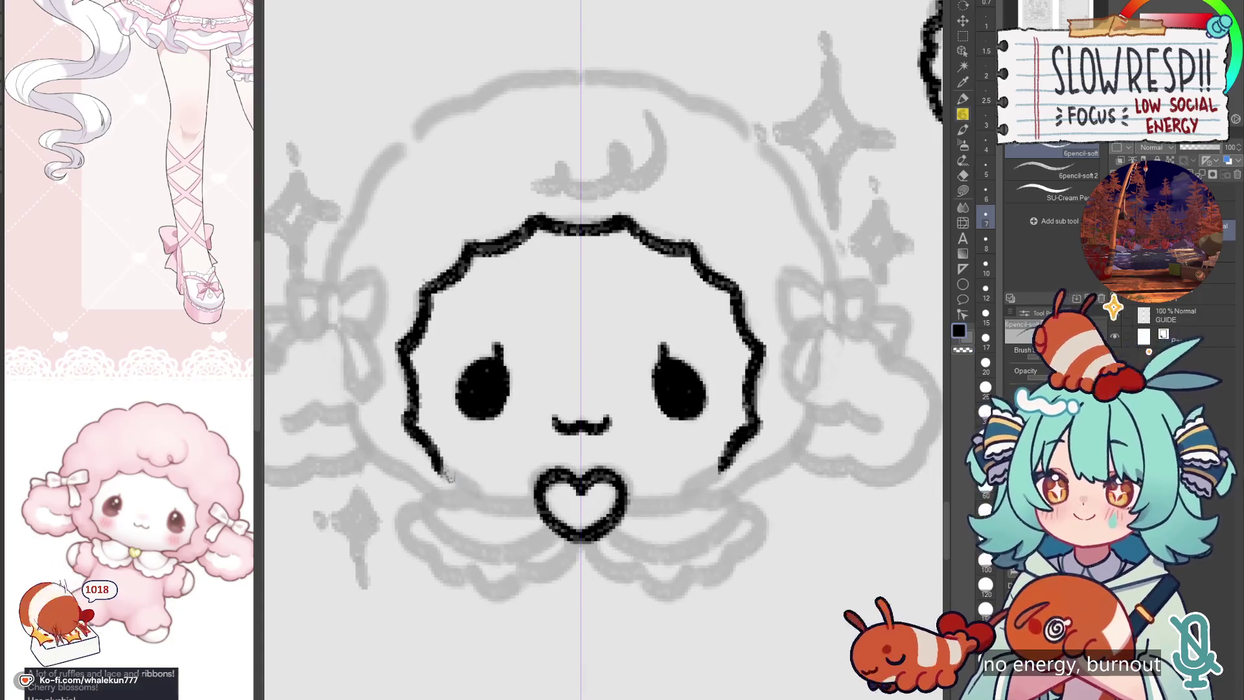
drag(435, 465, 479, 497)
Step: Ink the mirrored ruffled collar linking the heart to both cheeks
drag(595, 473, 642, 453)
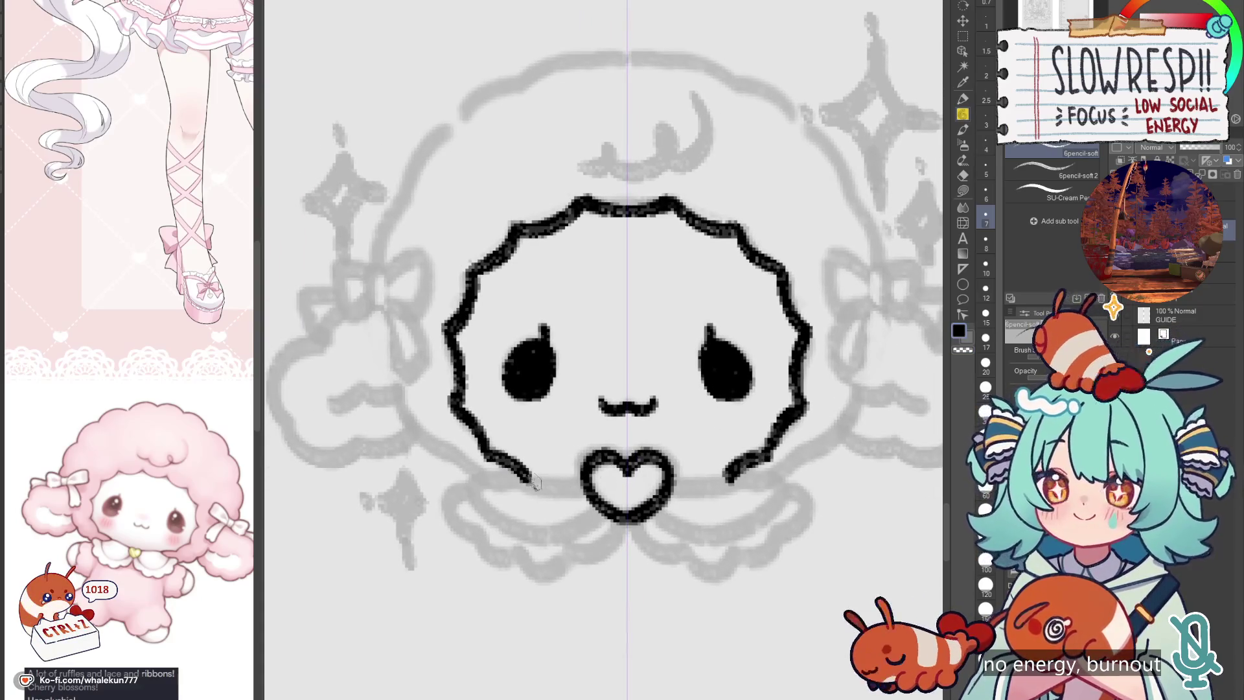
mouse_move(534, 482)
mouse_down()
mouse_move(586, 487)
mouse_move(475, 489)
mouse_move(528, 537)
mouse_move(596, 519)
mouse_move(599, 502)
mouse_up()
drag(462, 492, 434, 424)
key(ctrl+z)
key(ctrl+z)
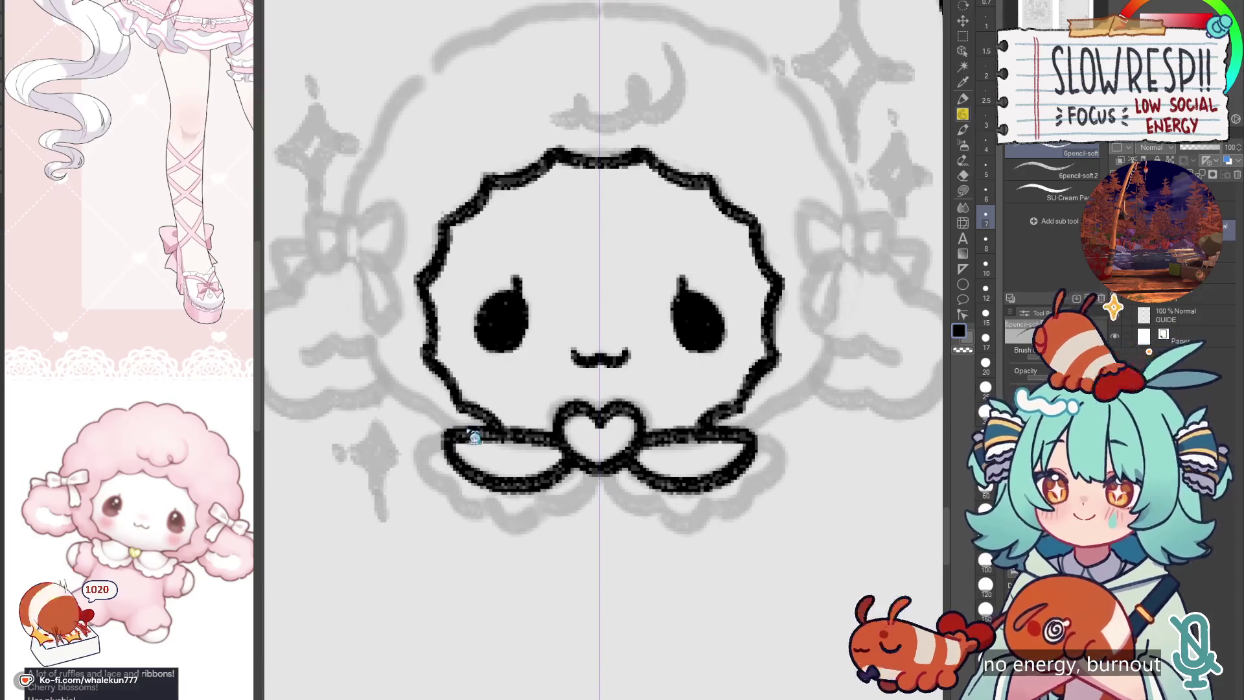
key(ctrl+z)
mouse_move(511, 434)
mouse_down()
mouse_move(463, 437)
mouse_move(490, 435)
mouse_move(463, 456)
mouse_move(514, 493)
mouse_move(570, 459)
mouse_up()
key(ctrl+z)
key(ctrl+z)
mouse_move(464, 447)
mouse_down()
mouse_move(431, 441)
mouse_move(432, 492)
mouse_move(457, 447)
mouse_move(432, 448)
mouse_move(492, 521)
mouse_move(557, 508)
mouse_move(587, 466)
mouse_up()
key(ctrl+z)
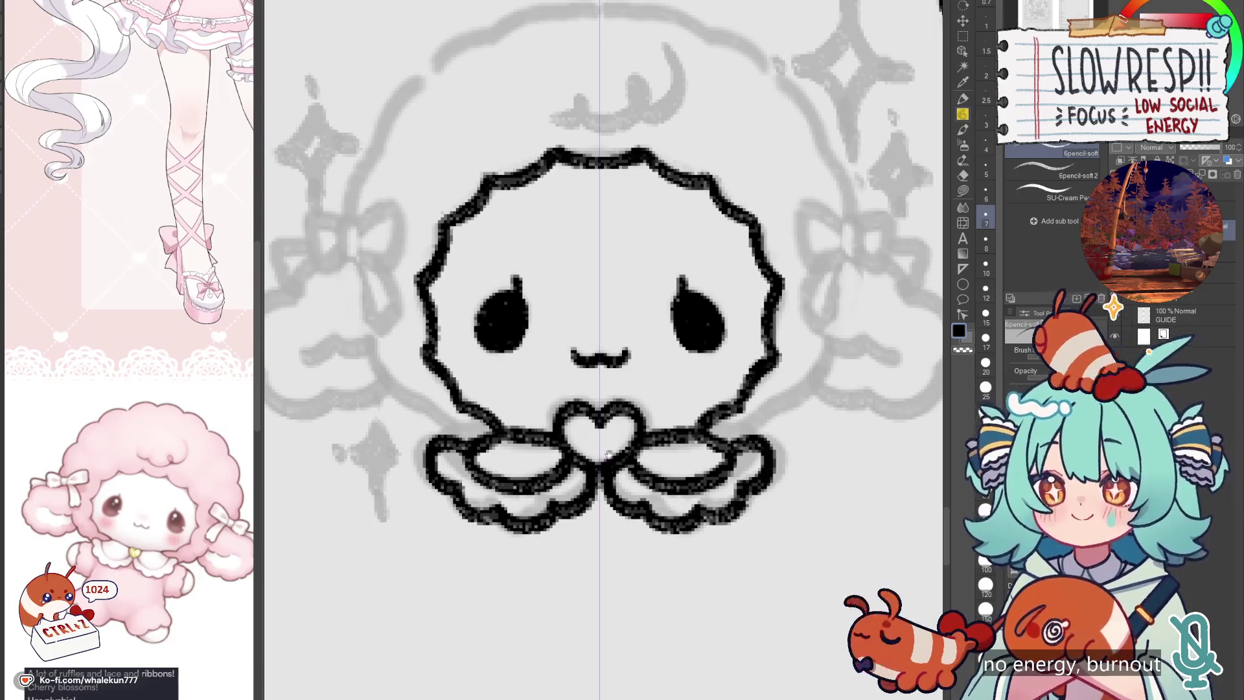
Step: Ink the small bow on each ear, mirrored on both sides of the head
scroll(609, 454, up, 5)
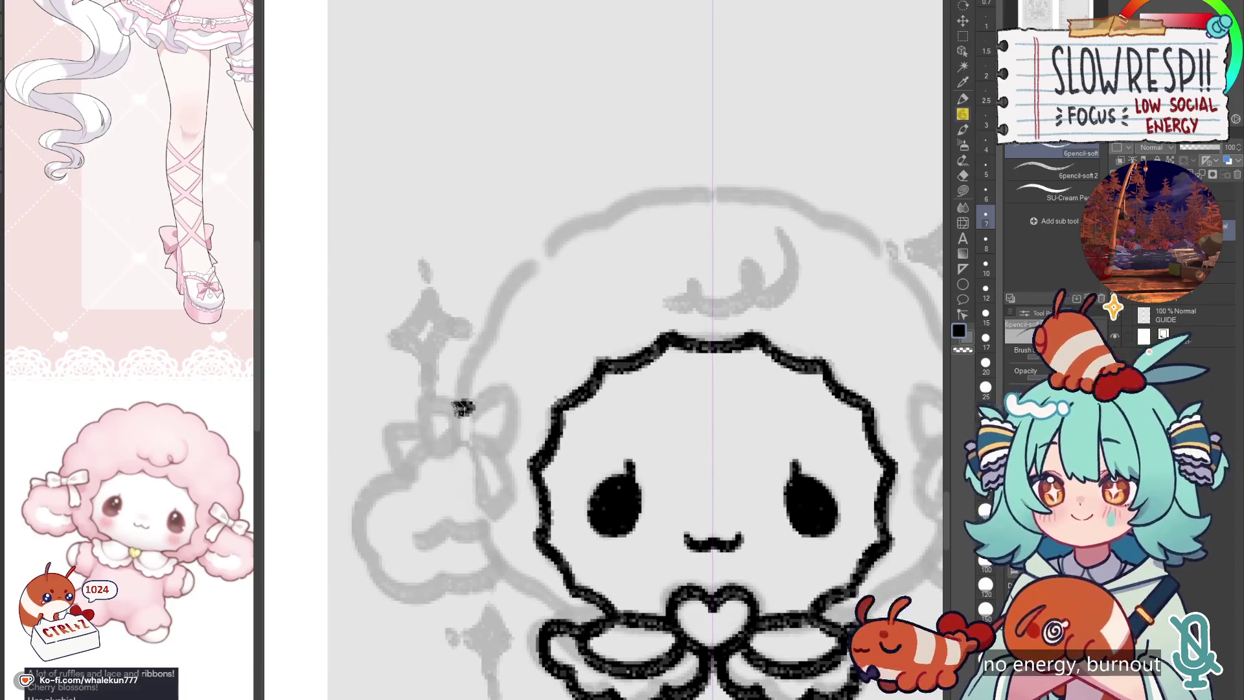
mouse_move(463, 405)
mouse_down()
mouse_move(457, 448)
mouse_move(517, 403)
mouse_move(489, 521)
mouse_move(528, 495)
mouse_up()
key(ctrl+z)
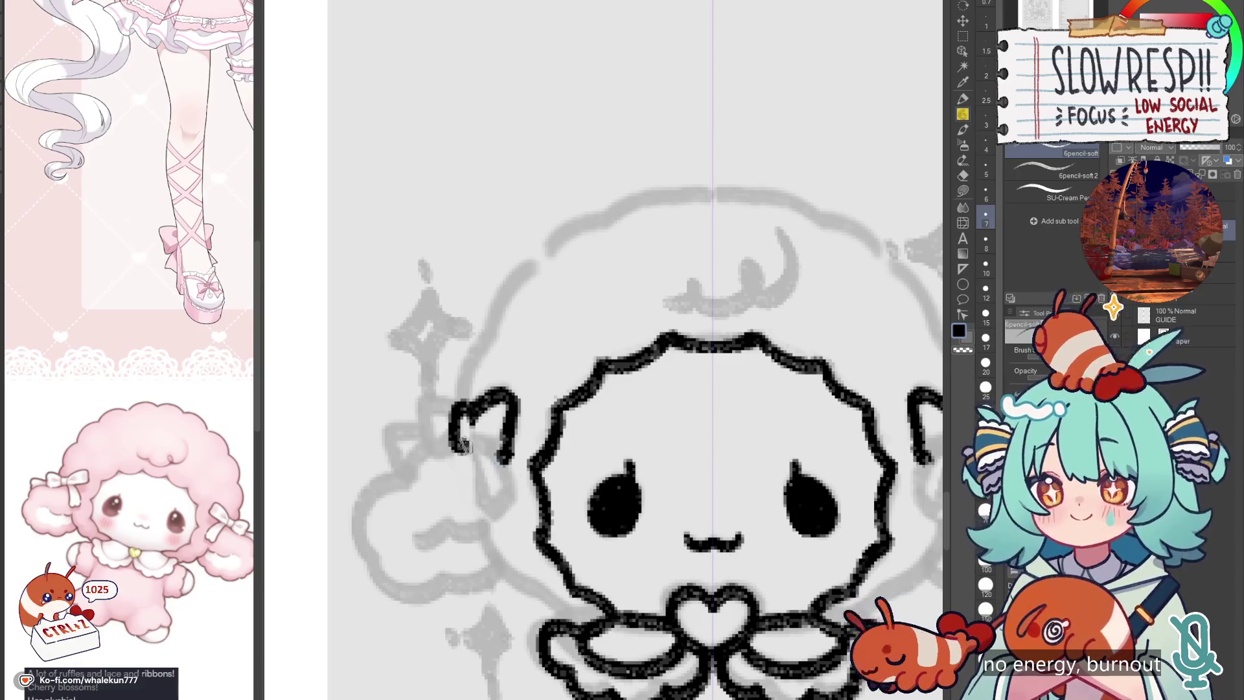
mouse_move(466, 444)
mouse_down()
mouse_move(479, 514)
mouse_move(473, 481)
mouse_move(485, 518)
mouse_move(511, 501)
mouse_up()
key(ctrl+z)
key(ctrl+z)
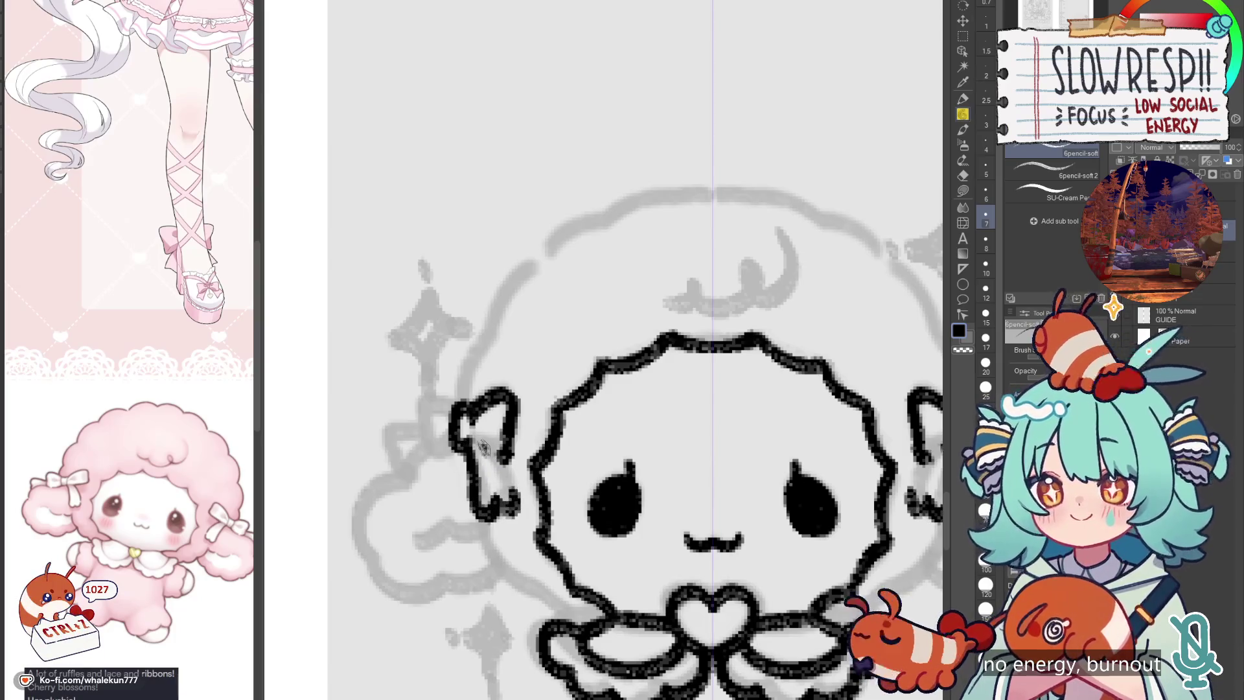
drag(484, 446, 512, 468)
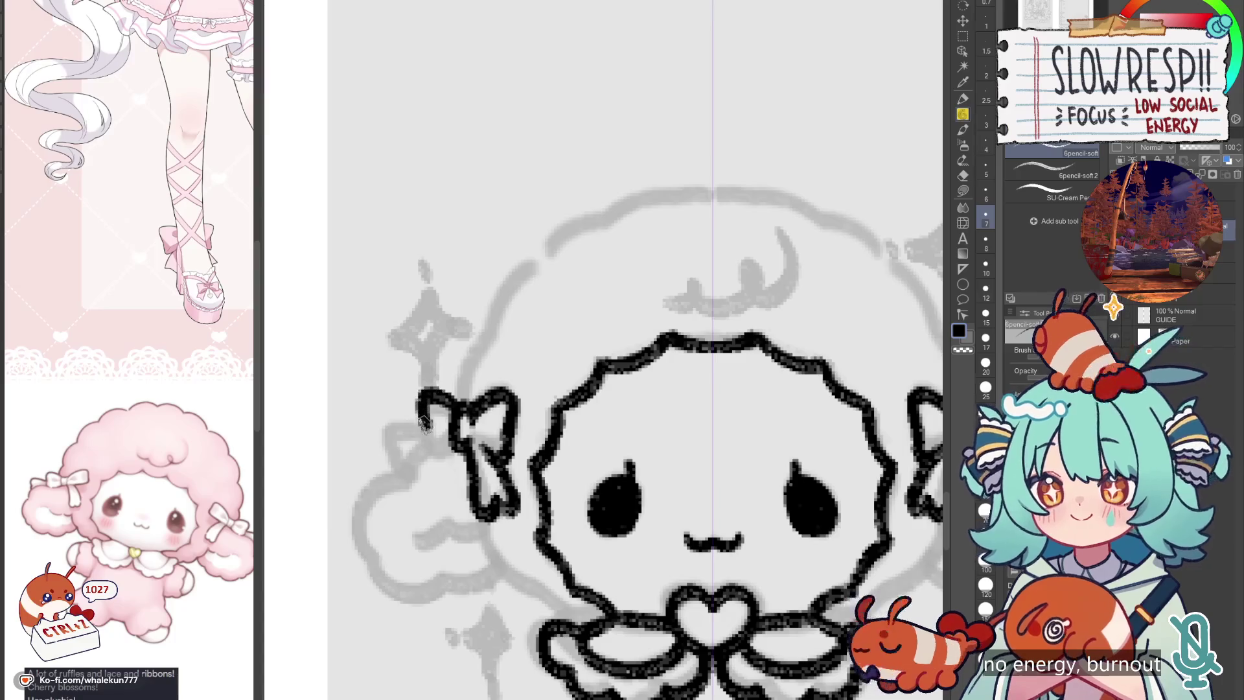
key(ctrl+z)
mouse_move(445, 401)
mouse_down()
mouse_move(461, 420)
mouse_move(422, 445)
mouse_move(488, 471)
mouse_move(516, 463)
mouse_move(457, 468)
mouse_move(424, 495)
mouse_move(420, 541)
mouse_move(439, 541)
mouse_up()
mouse_move(465, 543)
mouse_down()
mouse_move(466, 511)
mouse_move(478, 548)
mouse_up()
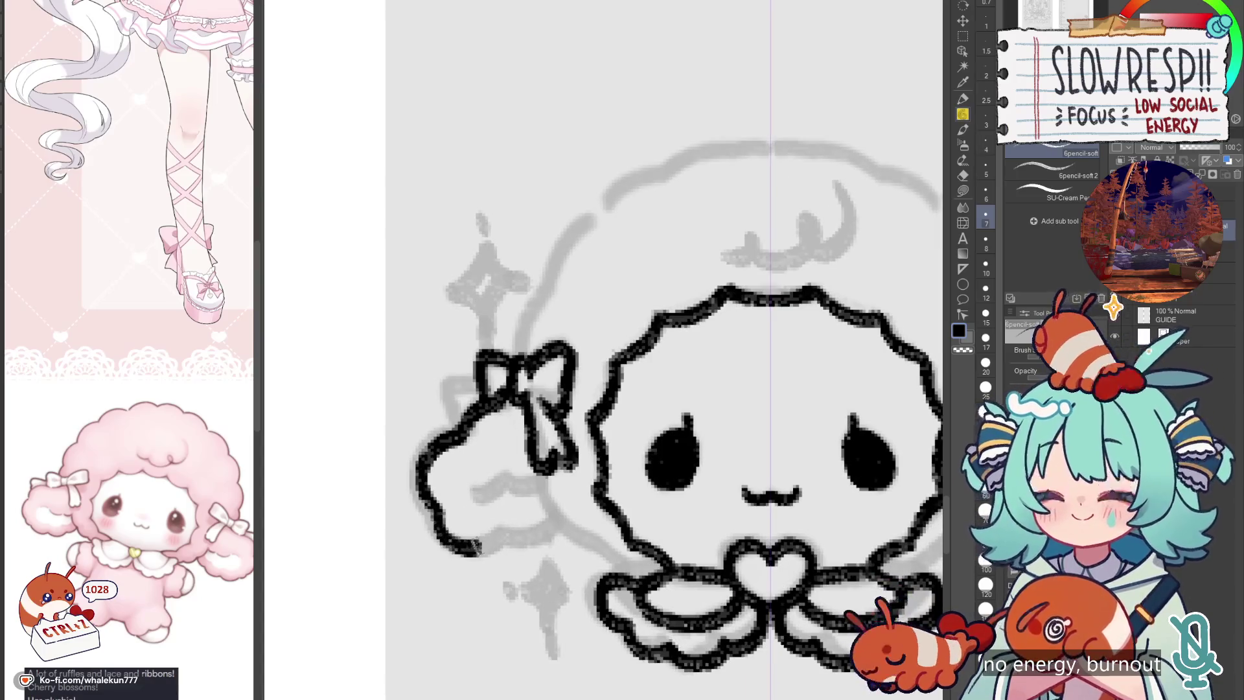
Step: Ink the fluffy ear outlines curving from the bows, with a wavy inner line
key(ctrl+z)
key(ctrl+z)
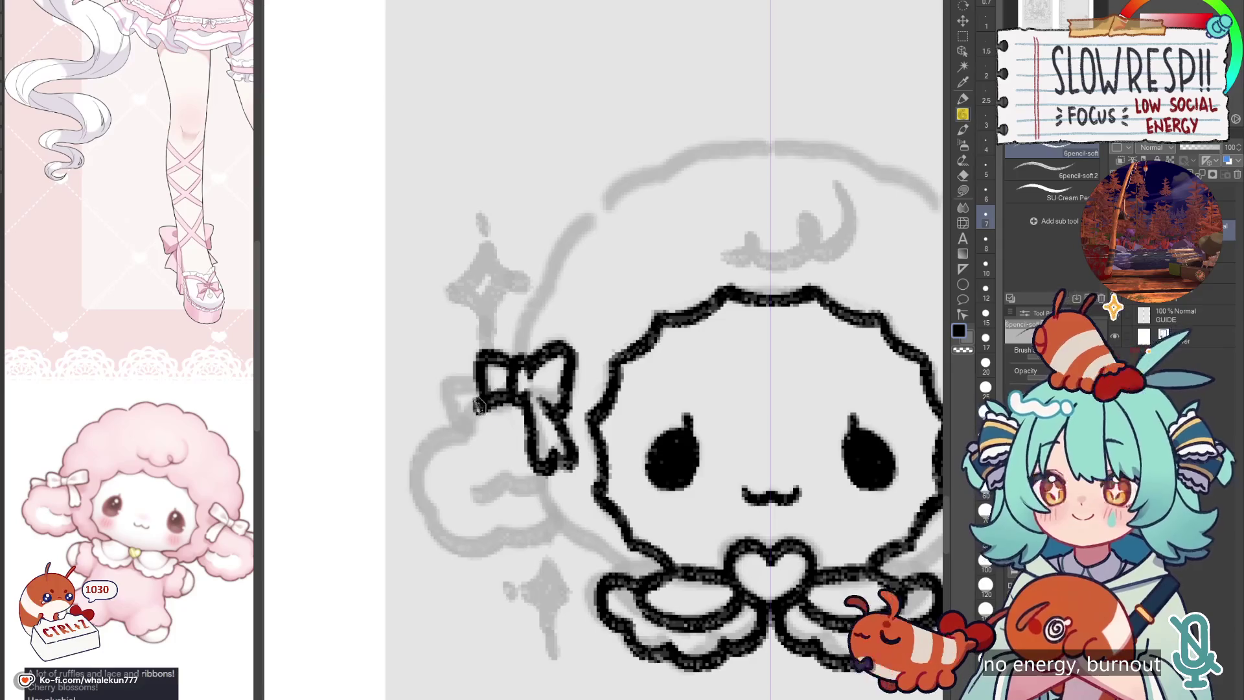
key(ctrl+z)
mouse_move(508, 392)
mouse_down()
mouse_move(461, 407)
mouse_move(434, 441)
mouse_up()
key(ctrl+z)
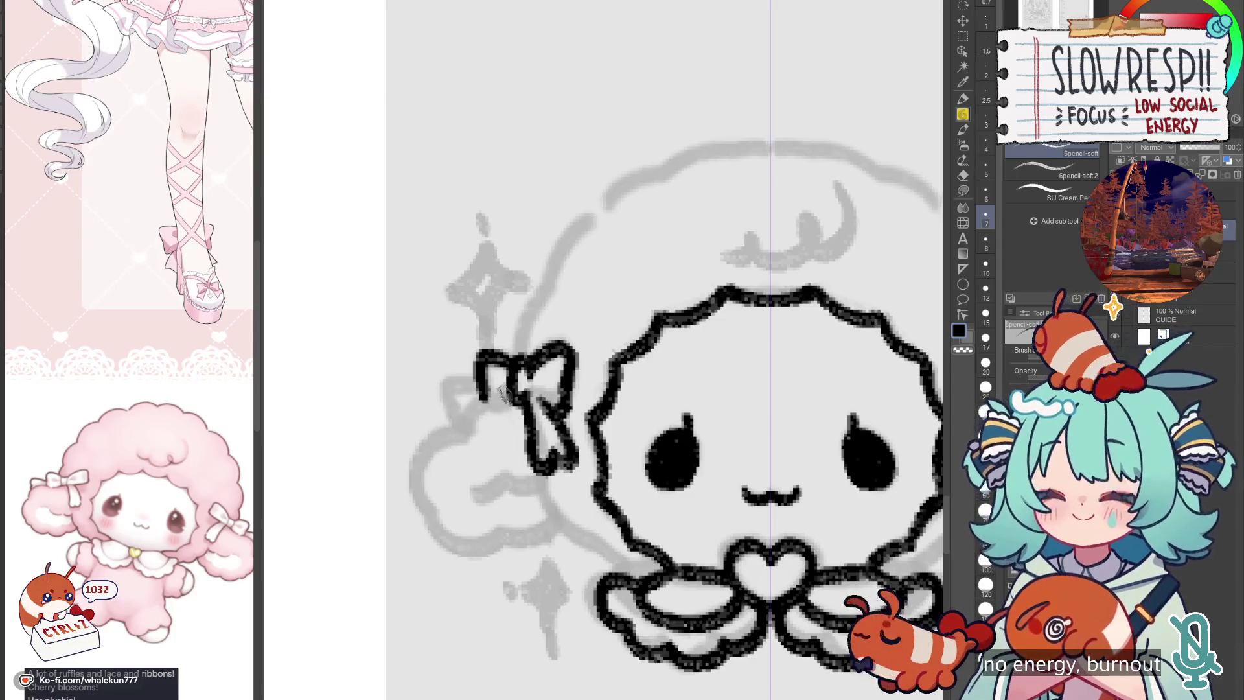
mouse_move(510, 390)
mouse_down()
mouse_move(434, 429)
mouse_move(422, 502)
mouse_move(512, 537)
mouse_move(547, 526)
mouse_up()
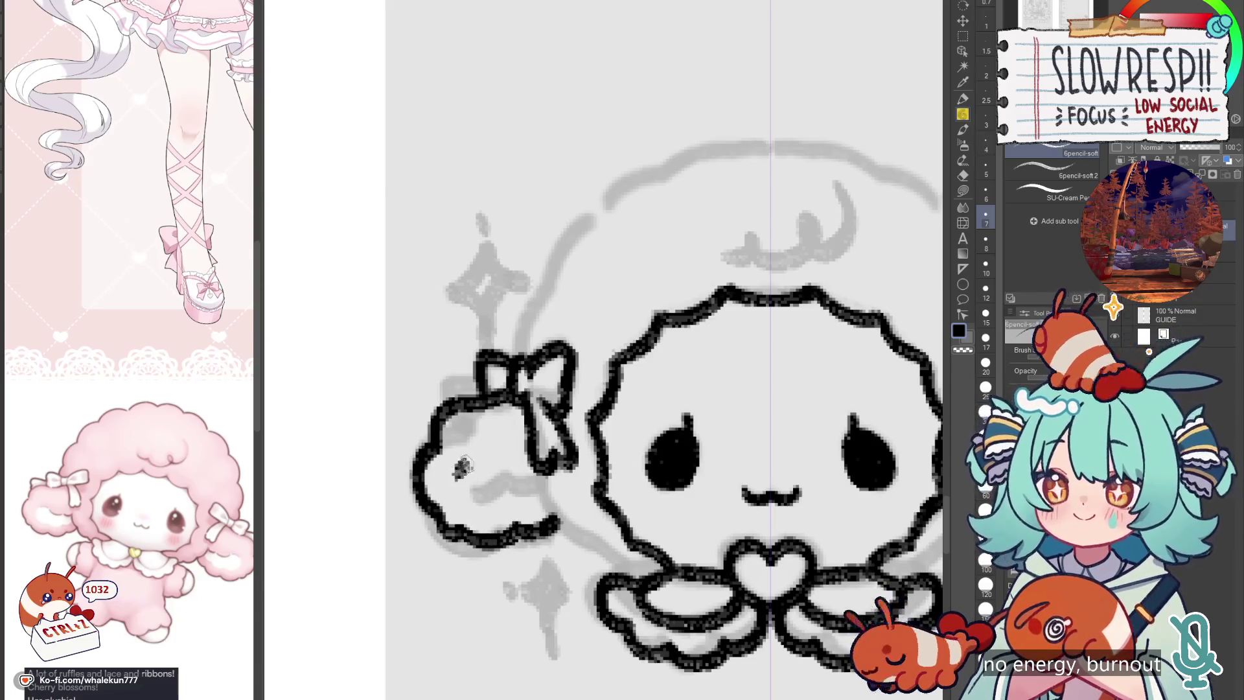
drag(484, 469, 544, 493)
scroll(569, 453, down, 1)
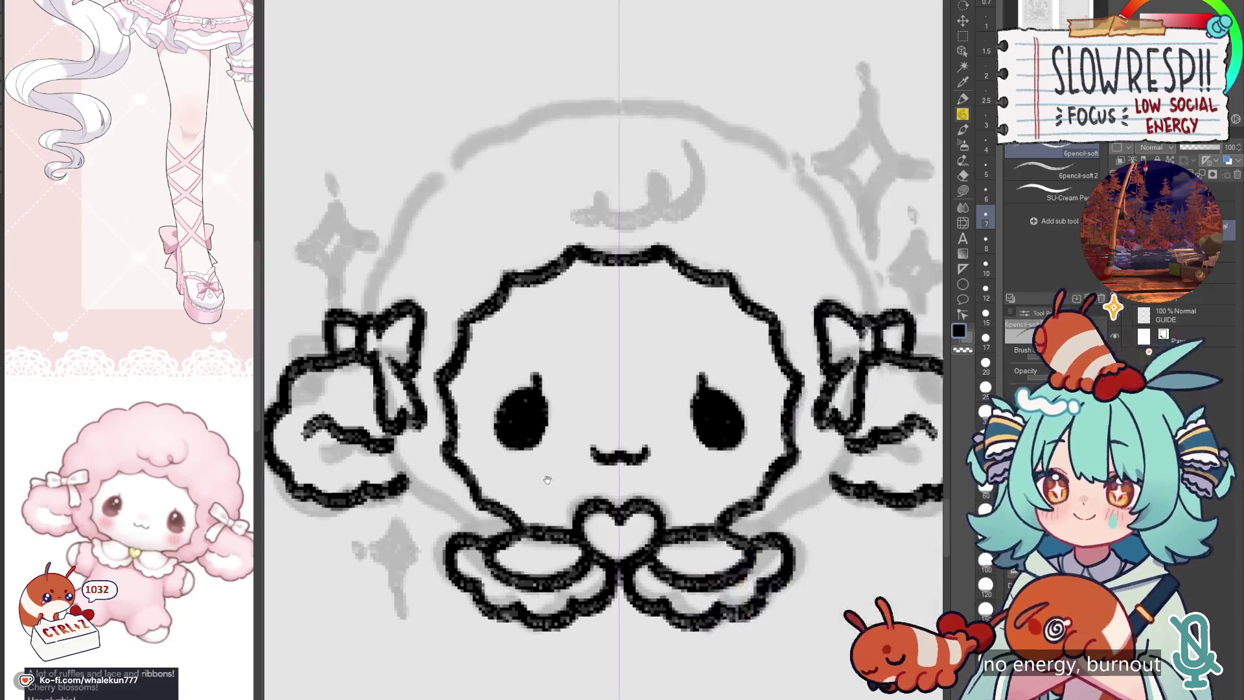
scroll(620, 523, up, 1)
drag(479, 379, 542, 429)
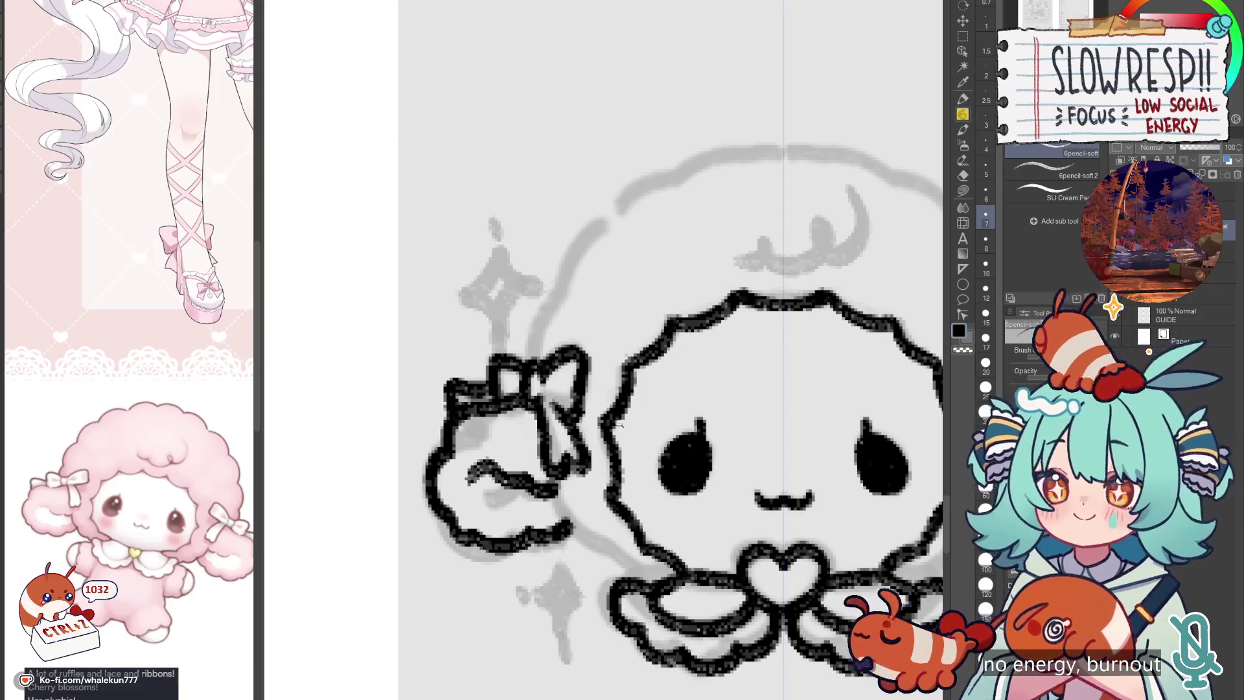
scroll(616, 425, down, 4)
scroll(669, 372, up, 3)
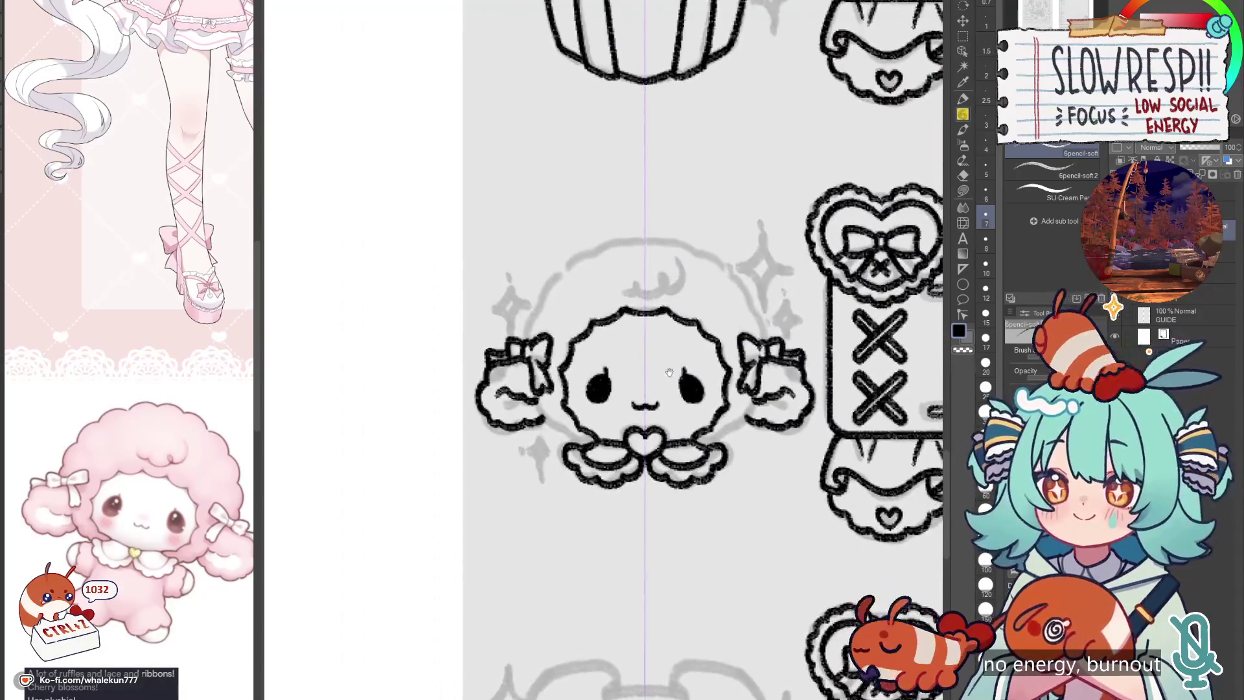
Step: Ink the strokes joining the sheep's bows down to its collar, redrawing them until clean
drag(669, 373, 668, 418)
scroll(667, 412, up, 2)
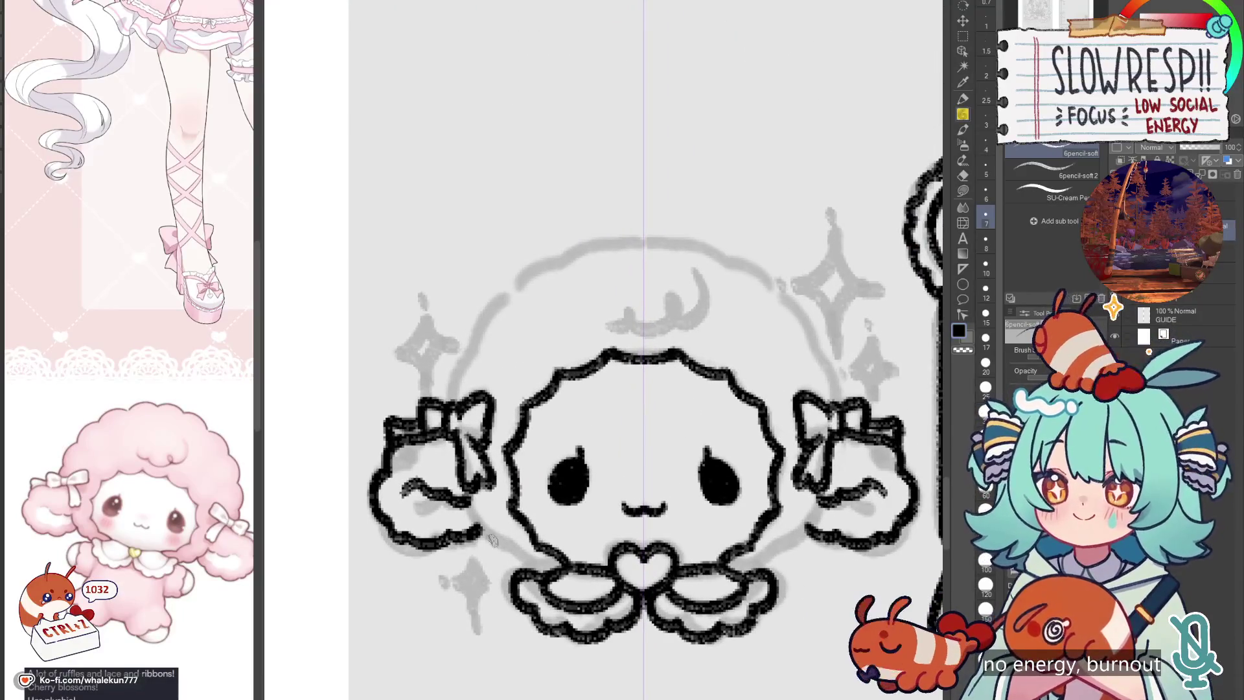
mouse_move(480, 528)
mouse_down()
mouse_move(500, 554)
mouse_move(547, 573)
mouse_up()
key(ctrl+z)
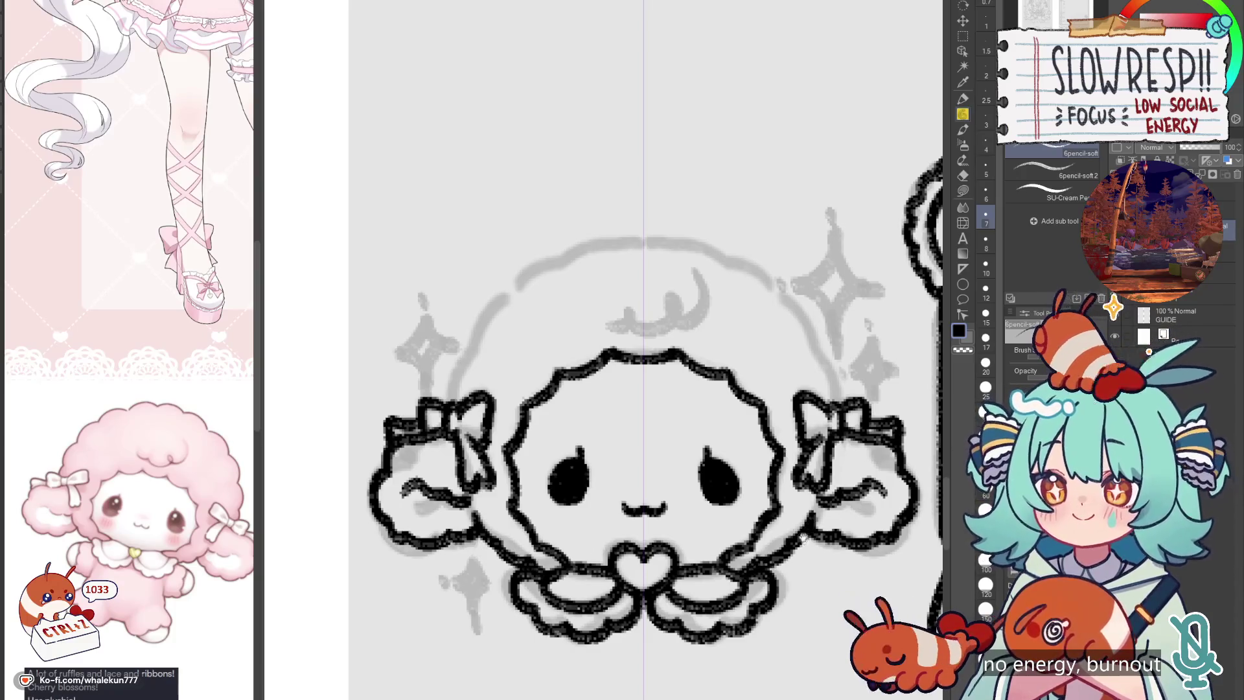
key(ctrl+z)
mouse_move(474, 512)
mouse_down()
mouse_move(505, 552)
mouse_move(522, 559)
mouse_move(485, 532)
mouse_move(544, 564)
mouse_up()
key(ctrl+z)
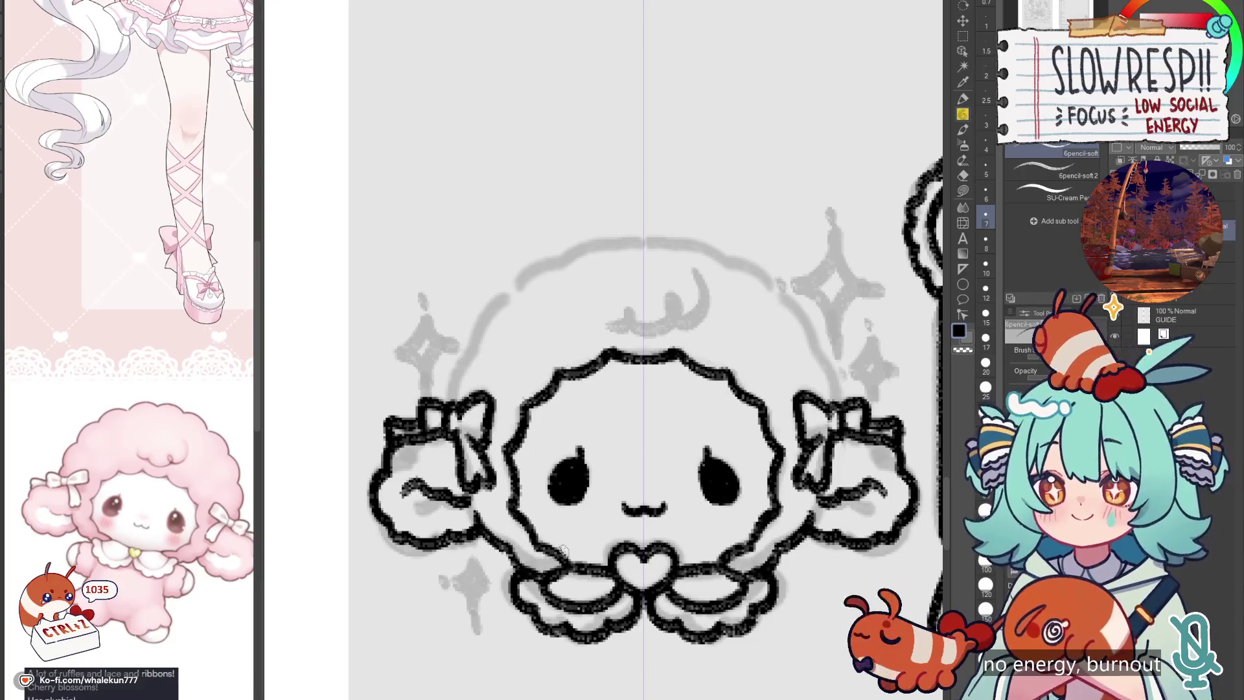
key(ctrl+z)
drag(547, 505, 583, 532)
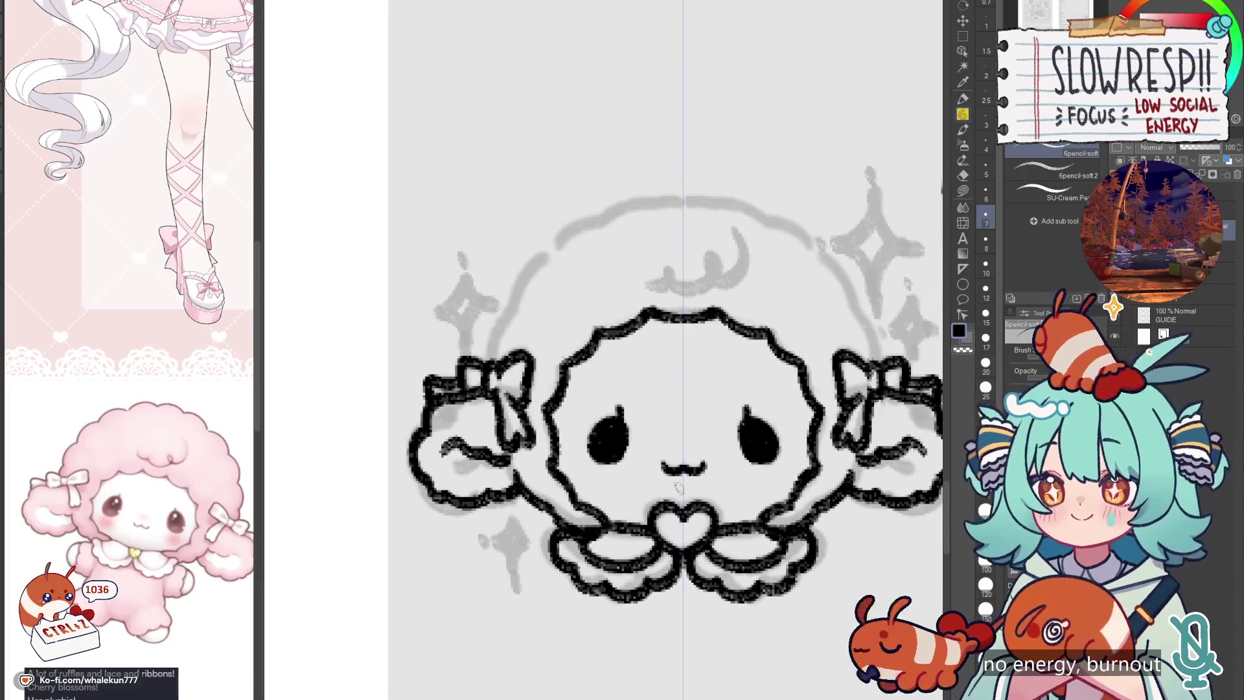
Step: Ink a black wool arc over the sheep's head, redrawing it longer
scroll(677, 487, up, 4)
mouse_move(724, 331)
mouse_down()
mouse_move(594, 375)
mouse_move(550, 439)
mouse_up()
key(ctrl+z)
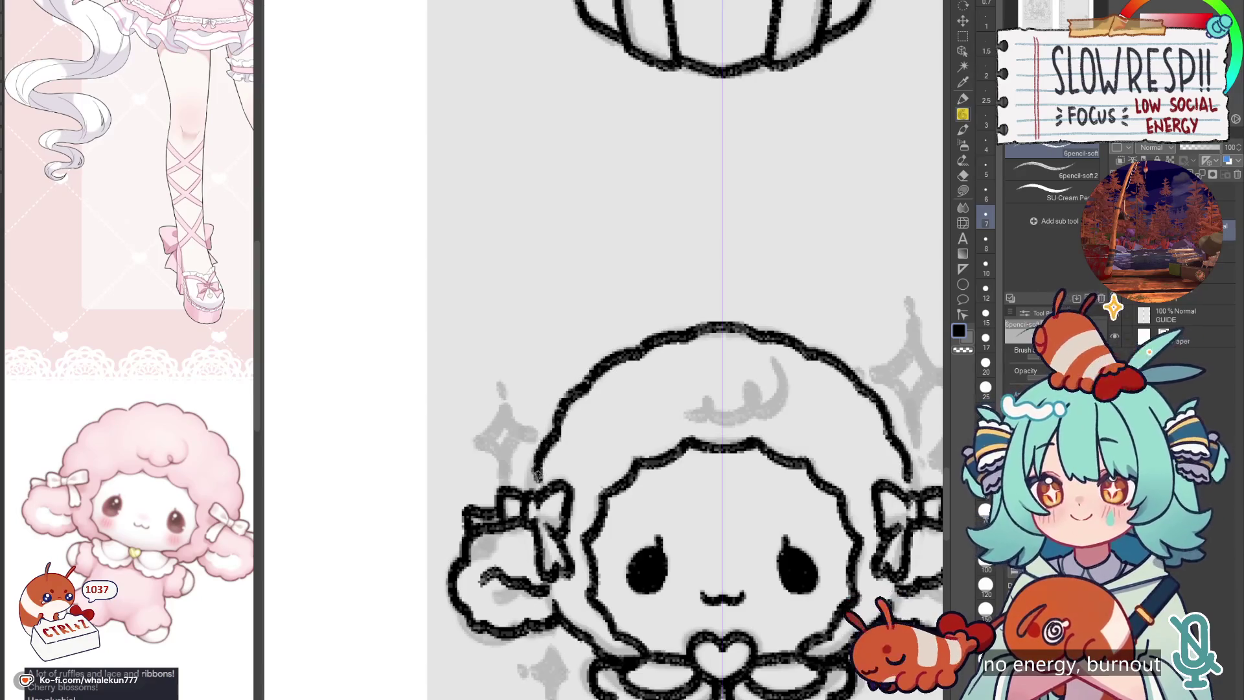
scroll(553, 465, down, 3)
scroll(680, 352, up, 3)
key(ctrl+z)
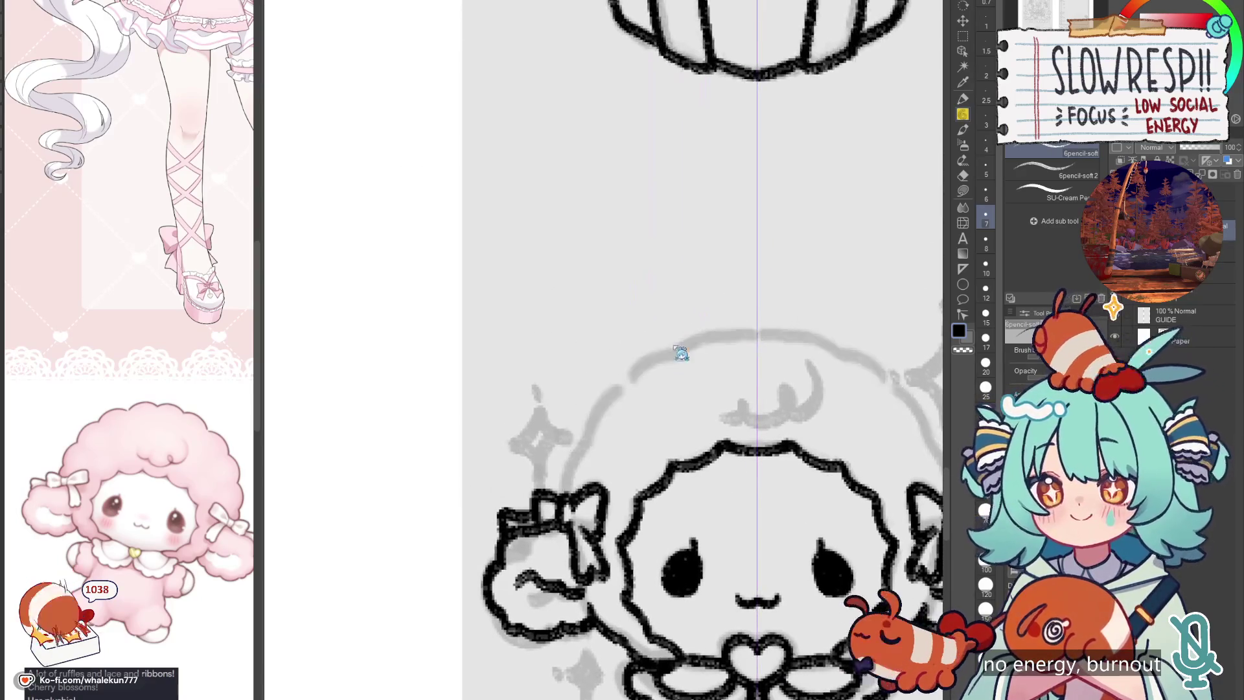
mouse_move(757, 329)
mouse_down()
mouse_move(667, 356)
mouse_move(591, 414)
mouse_up()
key(ctrl+z)
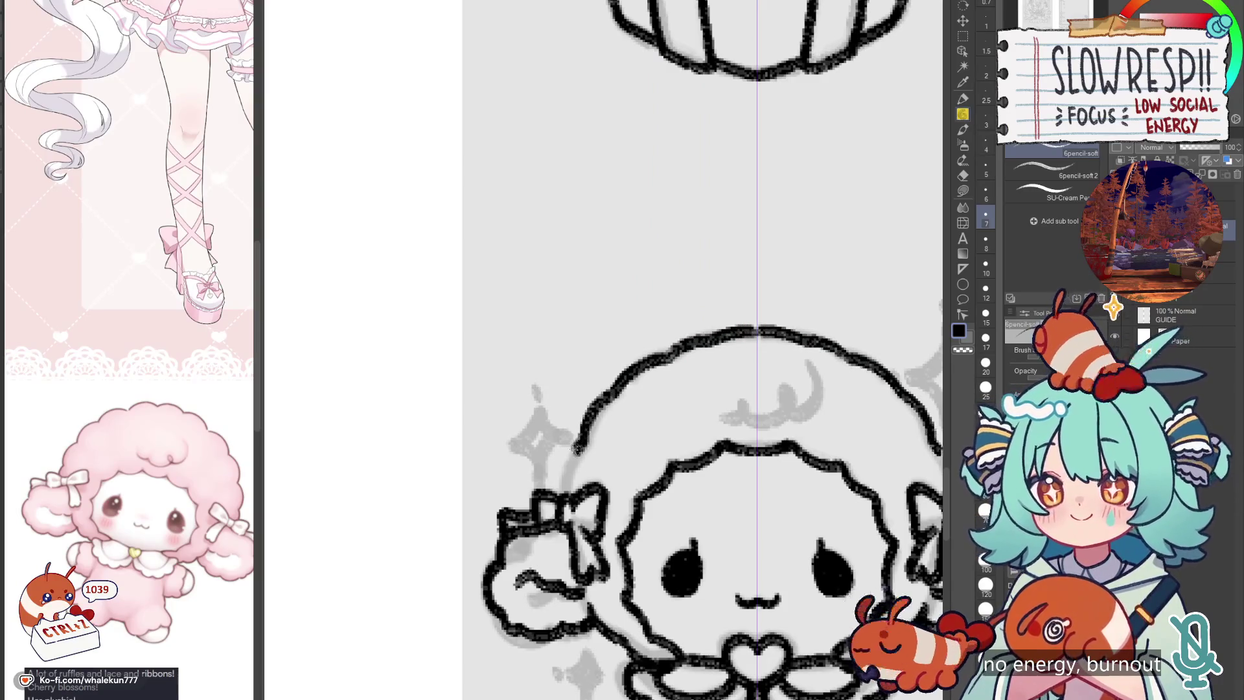
Step: Zoom out and pan to check the other icons on the sheet
scroll(681, 432, down, 3)
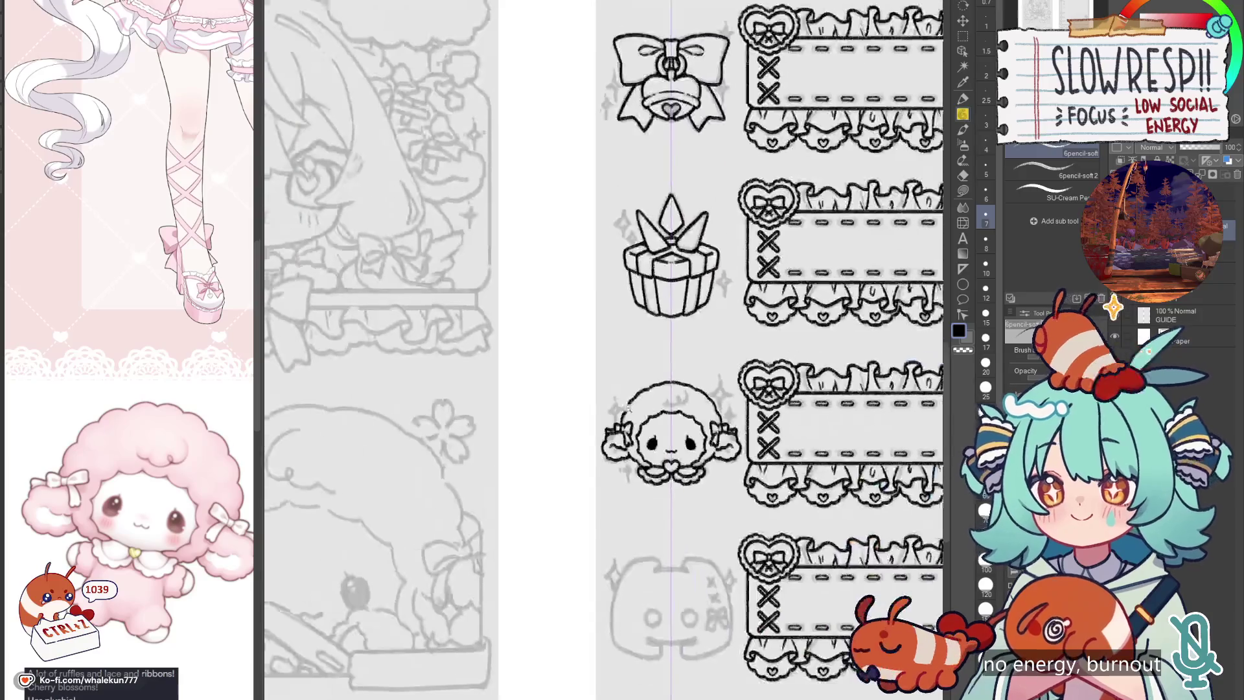
mouse_move(732, 505)
mouse_down()
mouse_move(682, 408)
mouse_move(670, 246)
mouse_up()
scroll(685, 406, up, 2)
scroll(685, 409, down, 3)
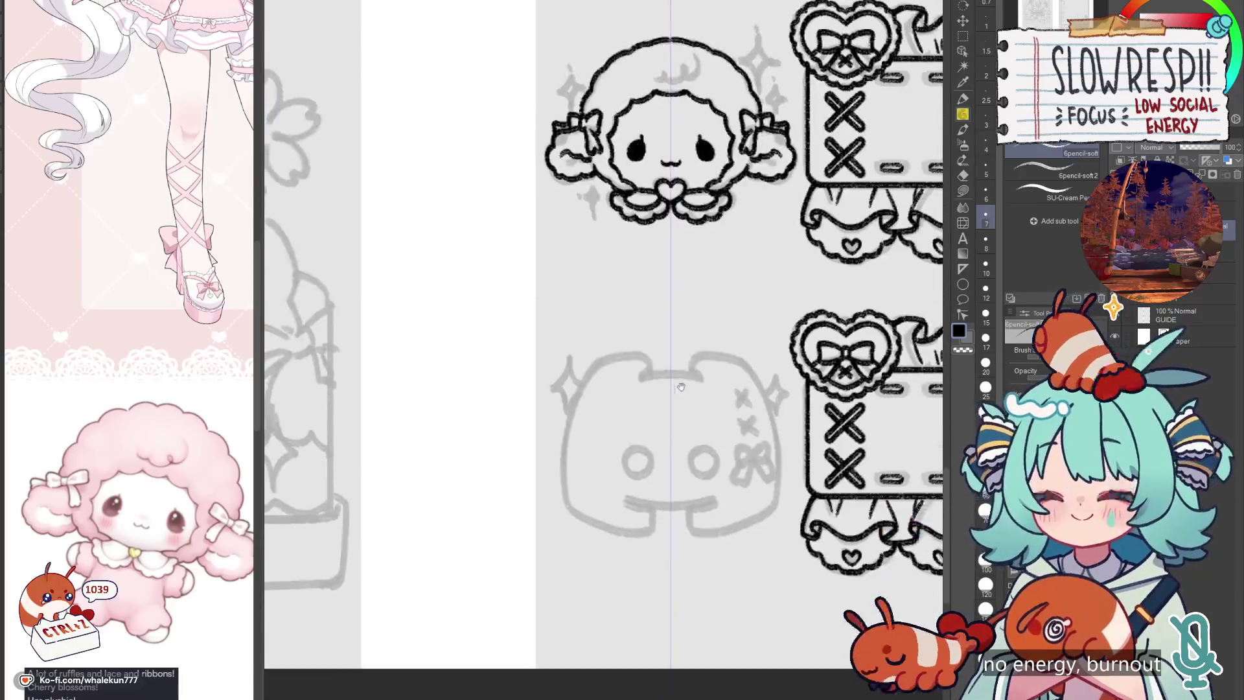
Step: Ink the mirrored top edge of the Discord icon's head
scroll(667, 370, up, 4)
mouse_move(622, 374)
mouse_down()
mouse_move(706, 370)
mouse_move(689, 337)
mouse_up()
scroll(706, 369, down, 3)
scroll(689, 335, up, 3)
key(ctrl+z)
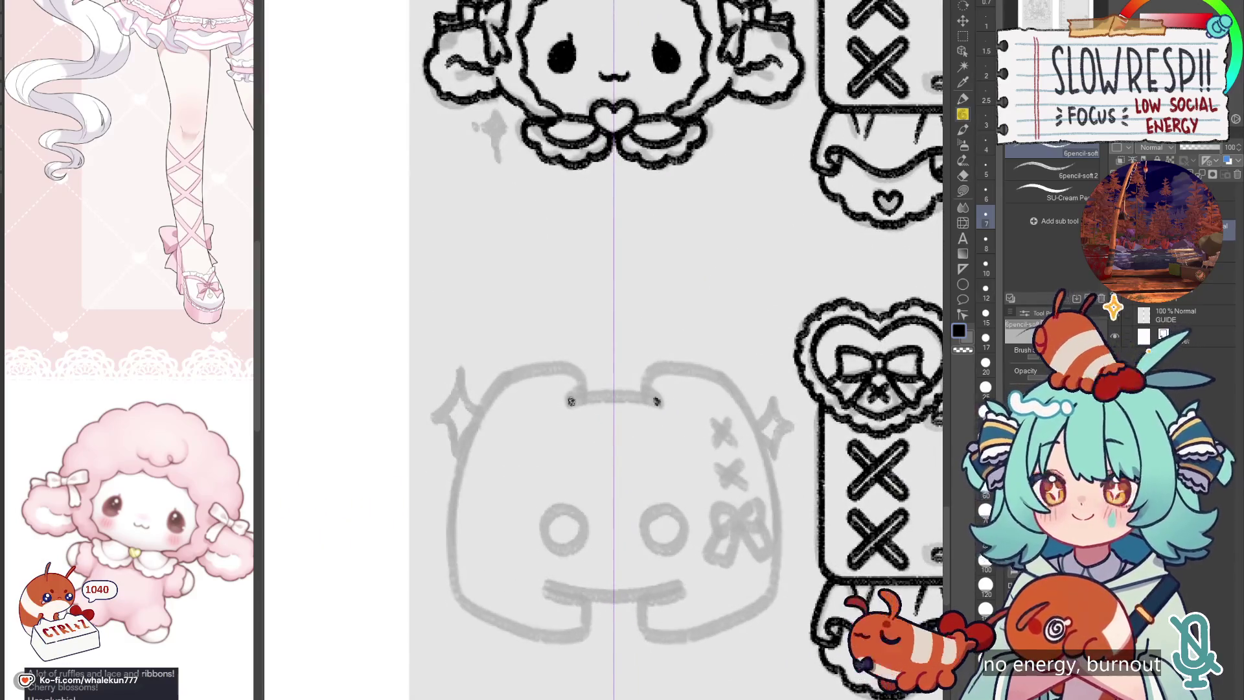
mouse_move(571, 401)
mouse_down()
mouse_move(615, 395)
mouse_move(563, 403)
mouse_move(586, 373)
mouse_move(664, 404)
mouse_move(677, 360)
mouse_move(531, 374)
mouse_up()
scroll(616, 395, up, 3)
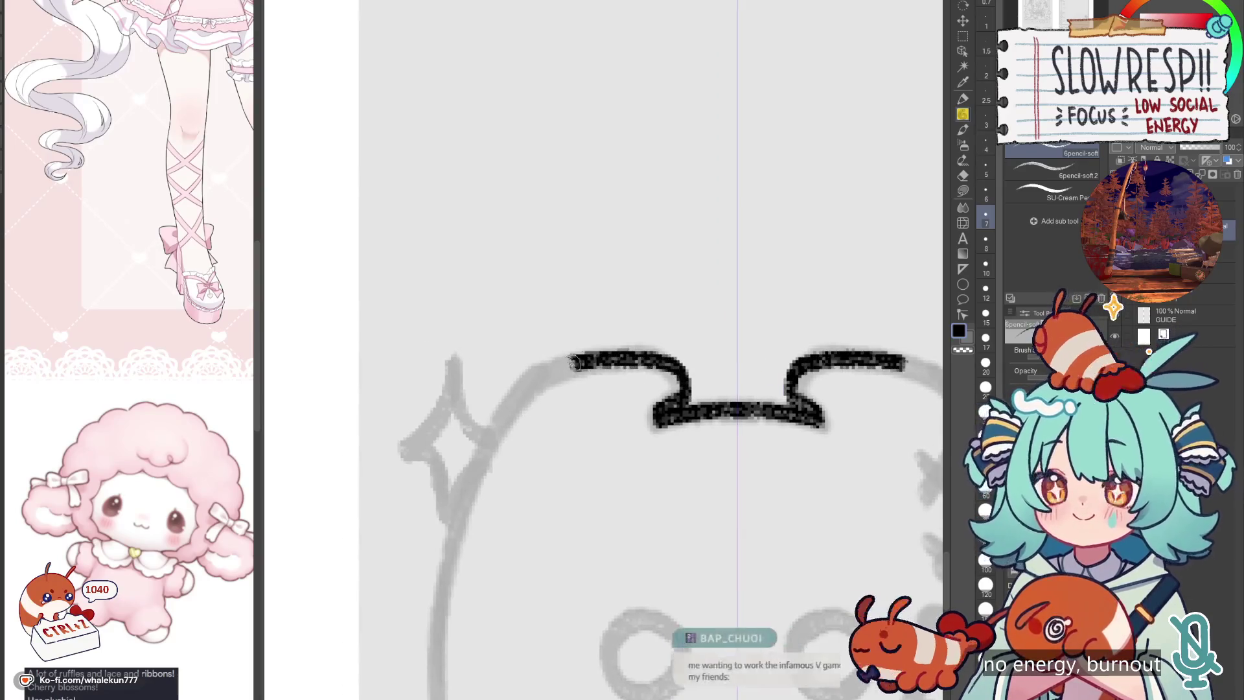
scroll(691, 414, down, 3)
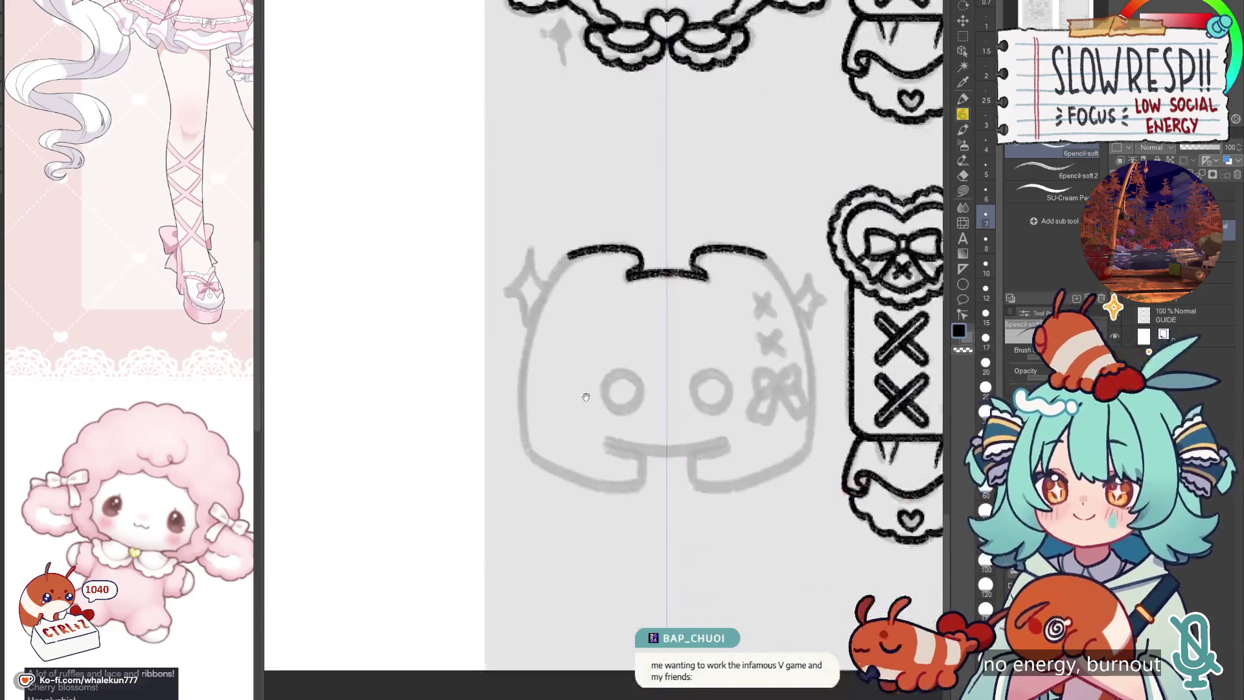
Step: Ink the mirrored left and right sides of the Discord icon
mouse_move(618, 384)
mouse_down()
mouse_move(563, 348)
mouse_move(648, 410)
mouse_up()
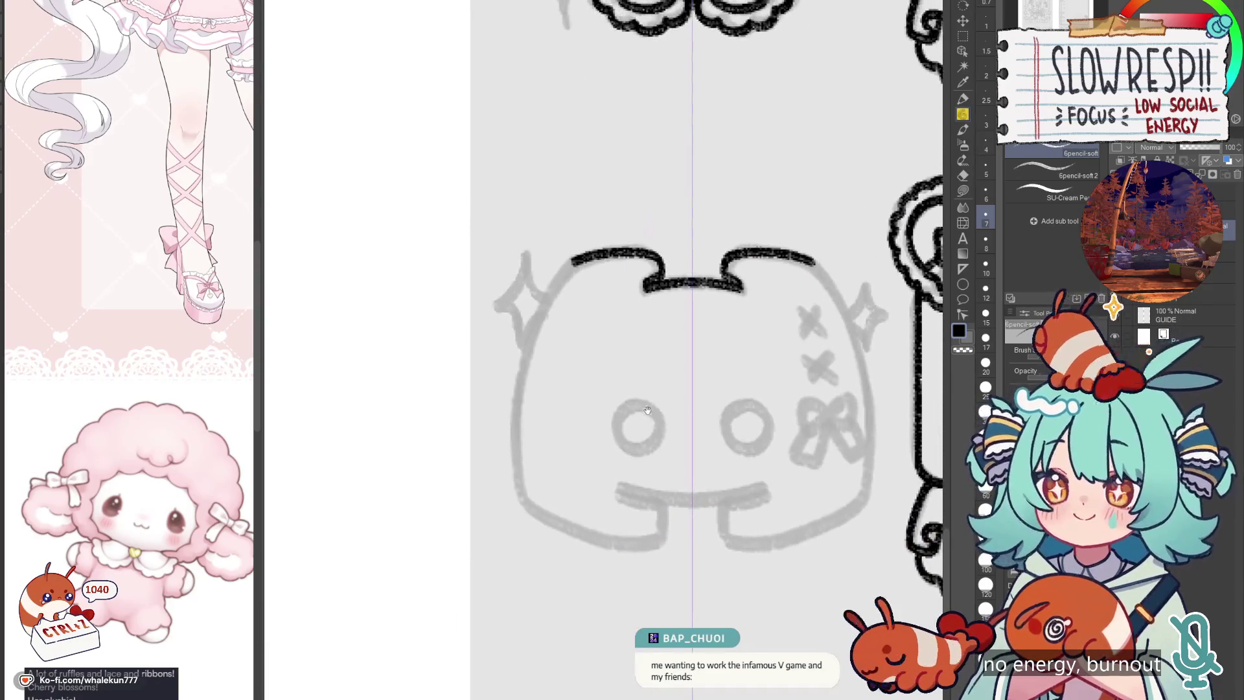
drag(595, 352, 628, 401)
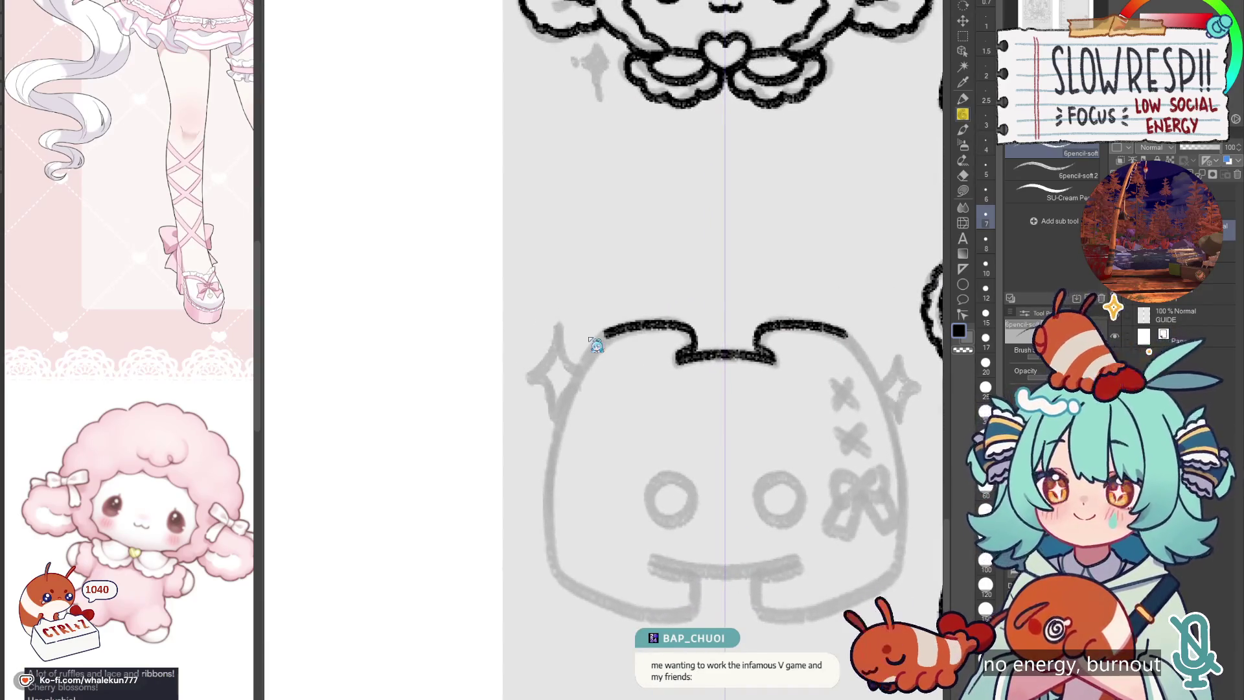
mouse_move(588, 337)
mouse_down()
mouse_move(557, 378)
mouse_move(673, 329)
mouse_move(593, 362)
mouse_move(566, 453)
mouse_move(566, 531)
mouse_up()
key(ctrl+z)
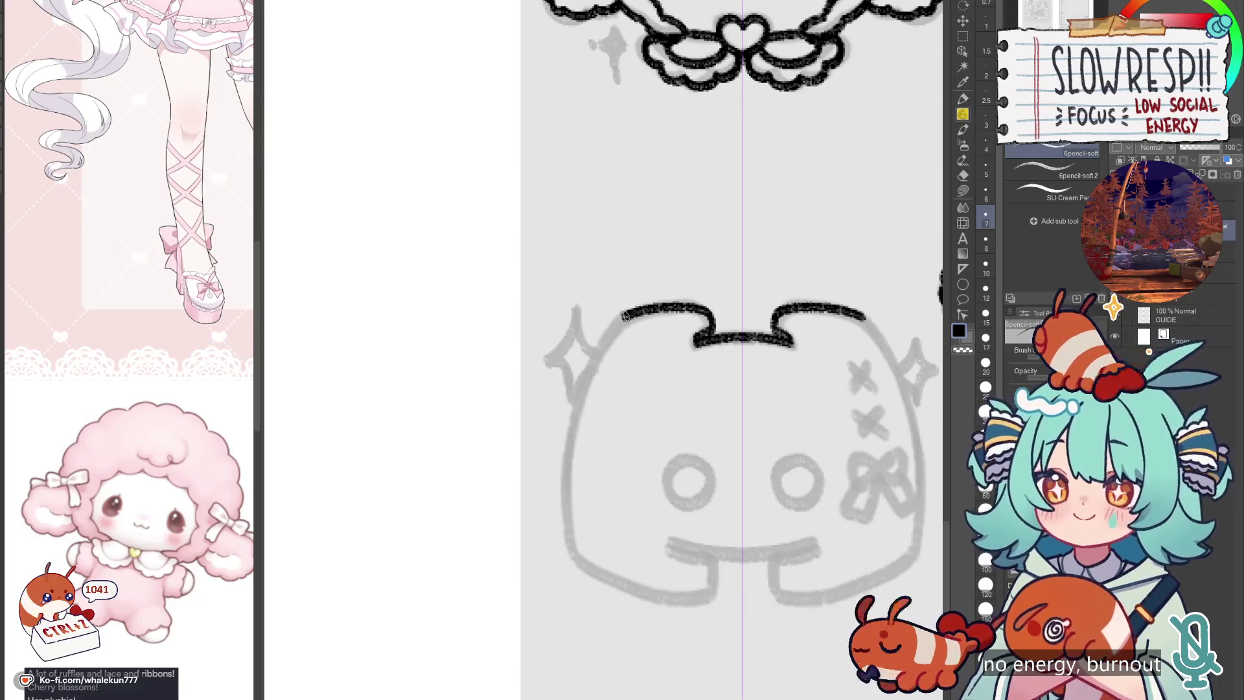
mouse_move(624, 313)
mouse_down()
mouse_move(565, 484)
mouse_move(572, 550)
mouse_up()
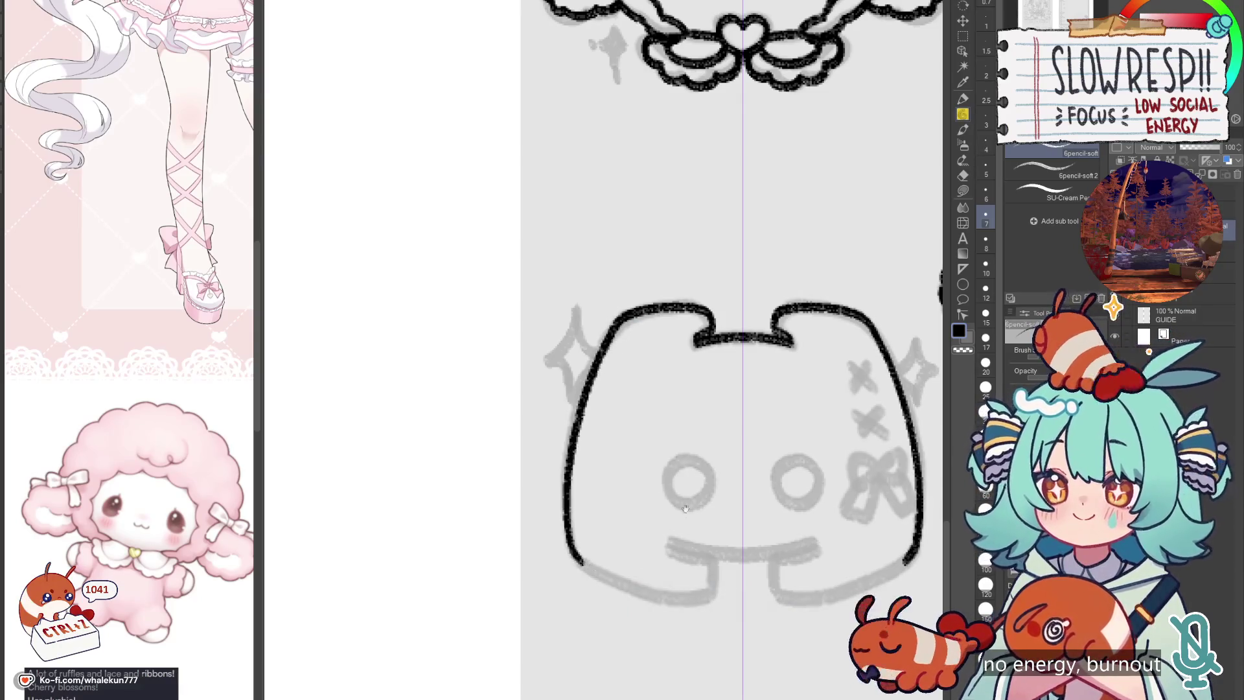
Step: Ink the lower jaw curve on both sides of the icon
mouse_move(685, 508)
mouse_down()
mouse_move(673, 448)
mouse_move(694, 443)
mouse_move(667, 457)
mouse_move(772, 473)
mouse_up()
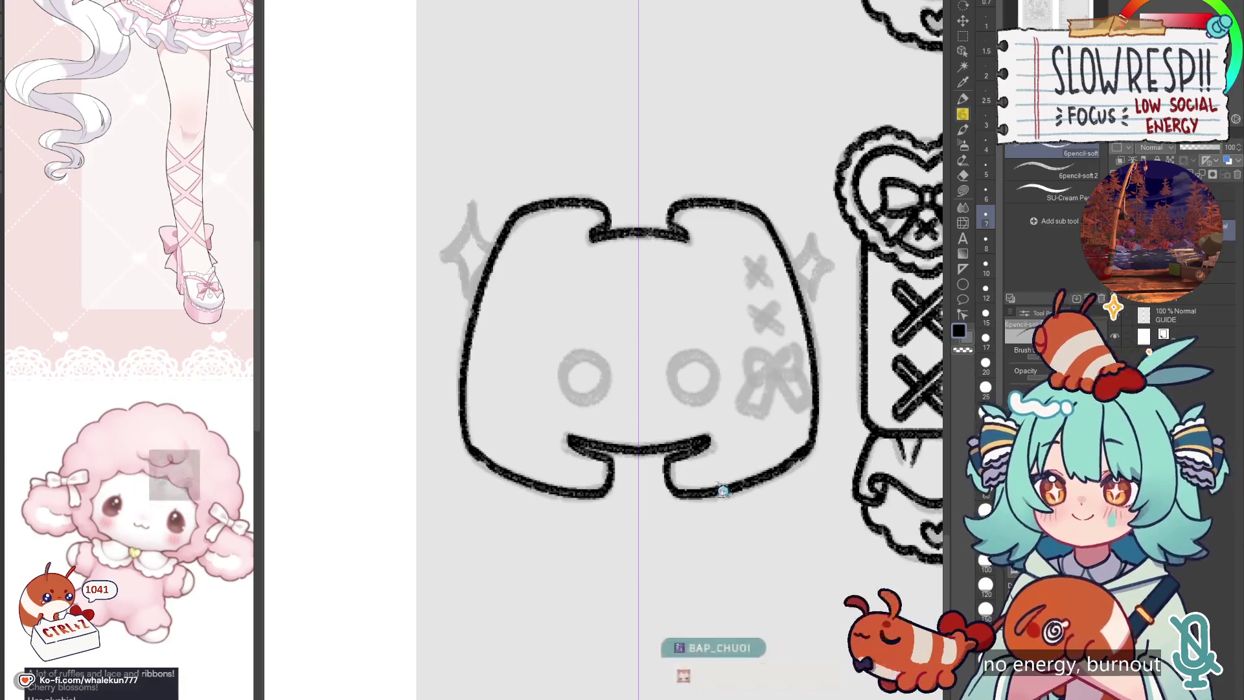
mouse_move(670, 493)
mouse_down()
mouse_move(768, 476)
mouse_move(810, 450)
mouse_up()
key(ctrl+z)
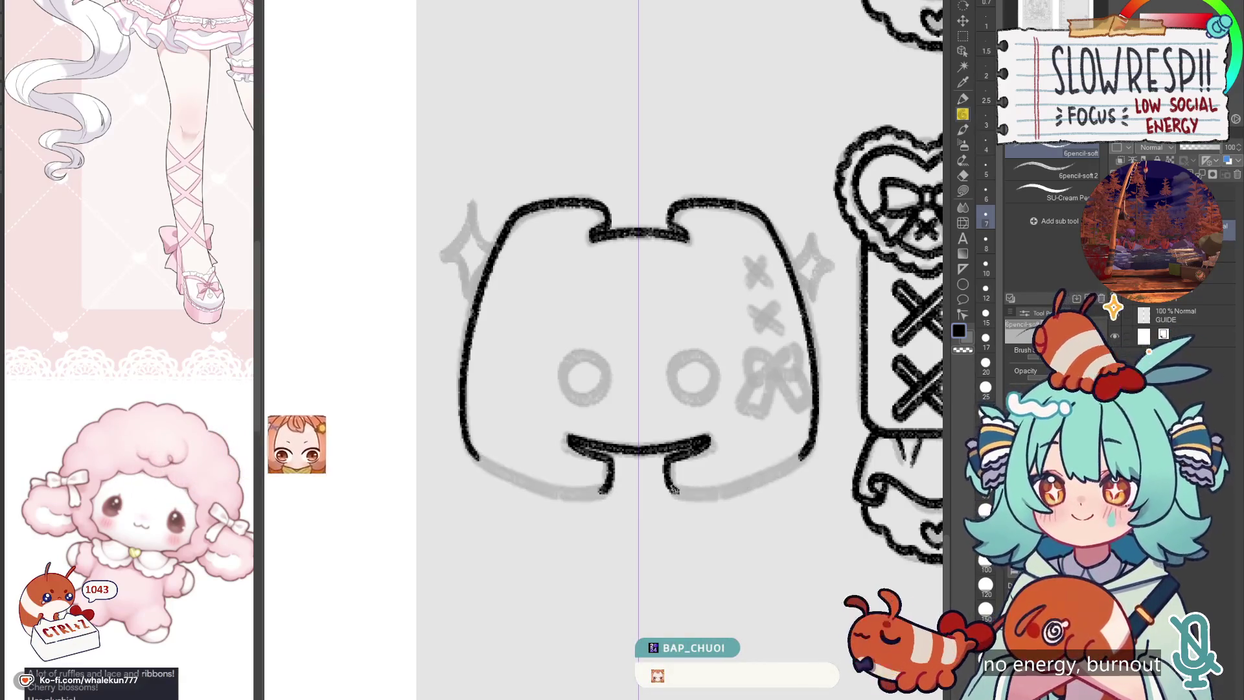
mouse_move(670, 492)
mouse_down()
mouse_move(712, 493)
mouse_move(817, 442)
mouse_up()
key(ctrl+z)
mouse_move(670, 491)
mouse_down()
mouse_move(728, 487)
mouse_move(819, 448)
mouse_up()
scroll(820, 449, down, 5)
scroll(703, 449, up, 5)
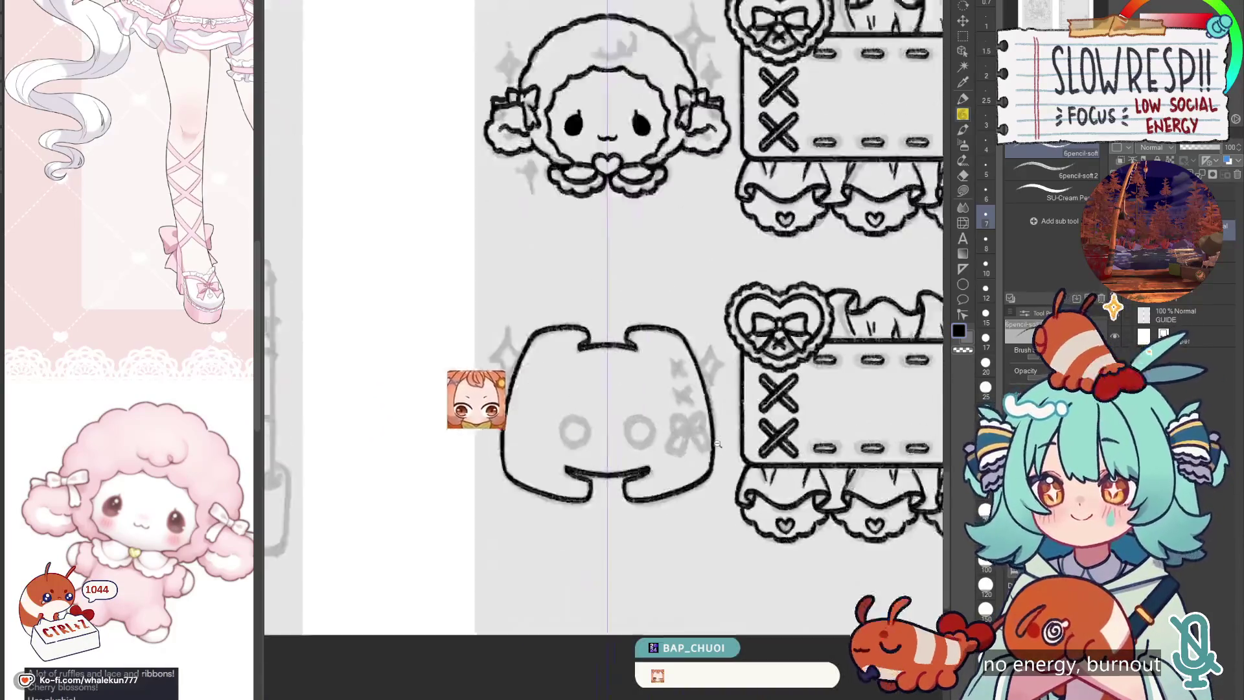
Step: Ink both of the Discord icon's eye circles symmetrically
mouse_move(703, 450)
mouse_down()
mouse_move(686, 488)
mouse_move(660, 473)
mouse_up()
scroll(661, 467, up, 2)
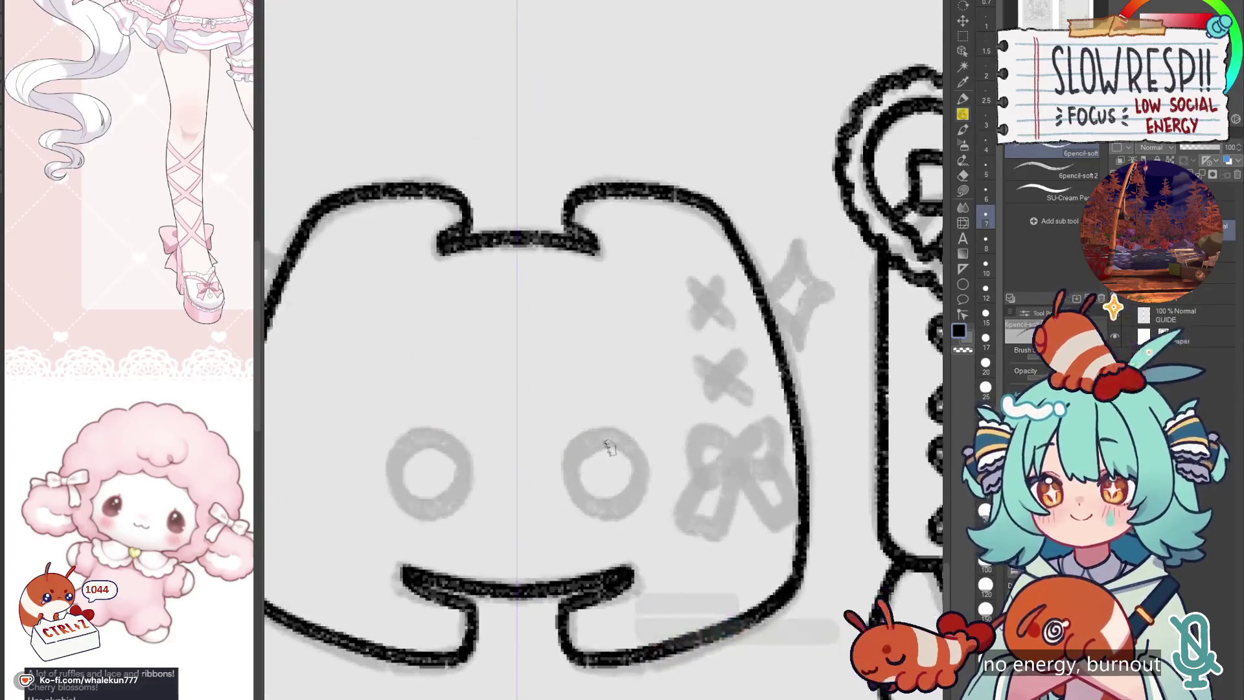
mouse_move(612, 438)
mouse_down()
mouse_move(573, 478)
mouse_move(641, 485)
mouse_move(606, 432)
mouse_move(583, 499)
mouse_move(643, 456)
mouse_move(607, 455)
mouse_up()
key(ctrl+z)
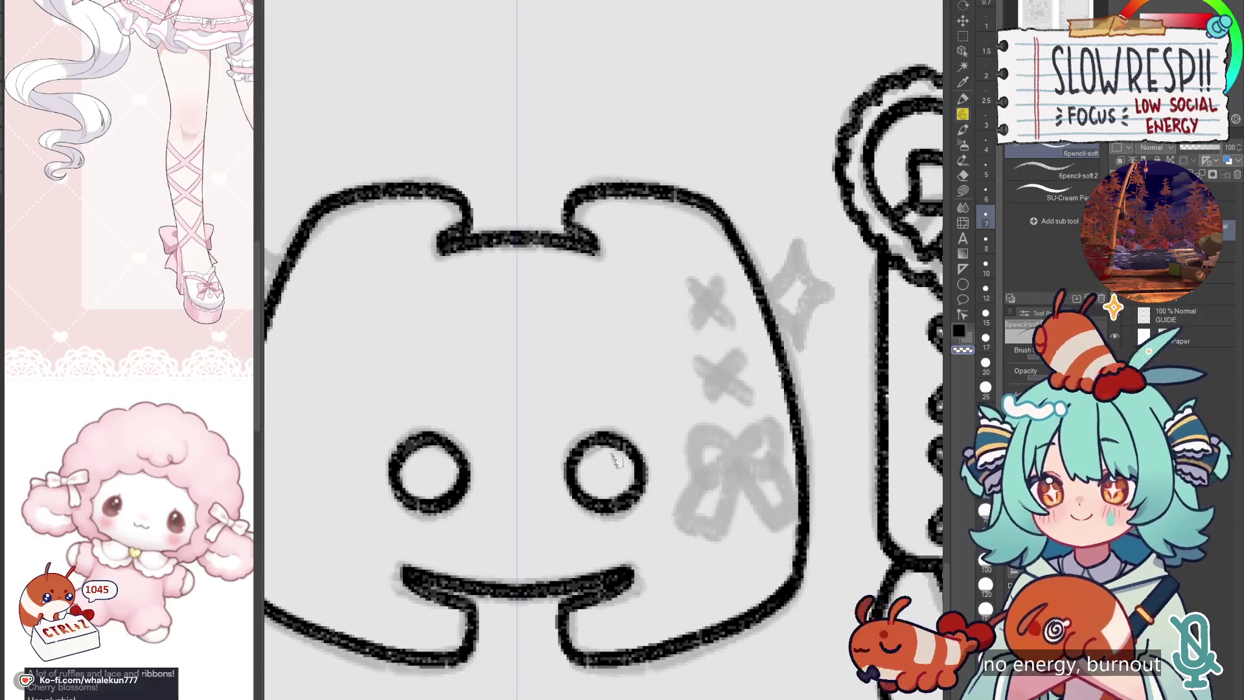
scroll(634, 427, down, 4)
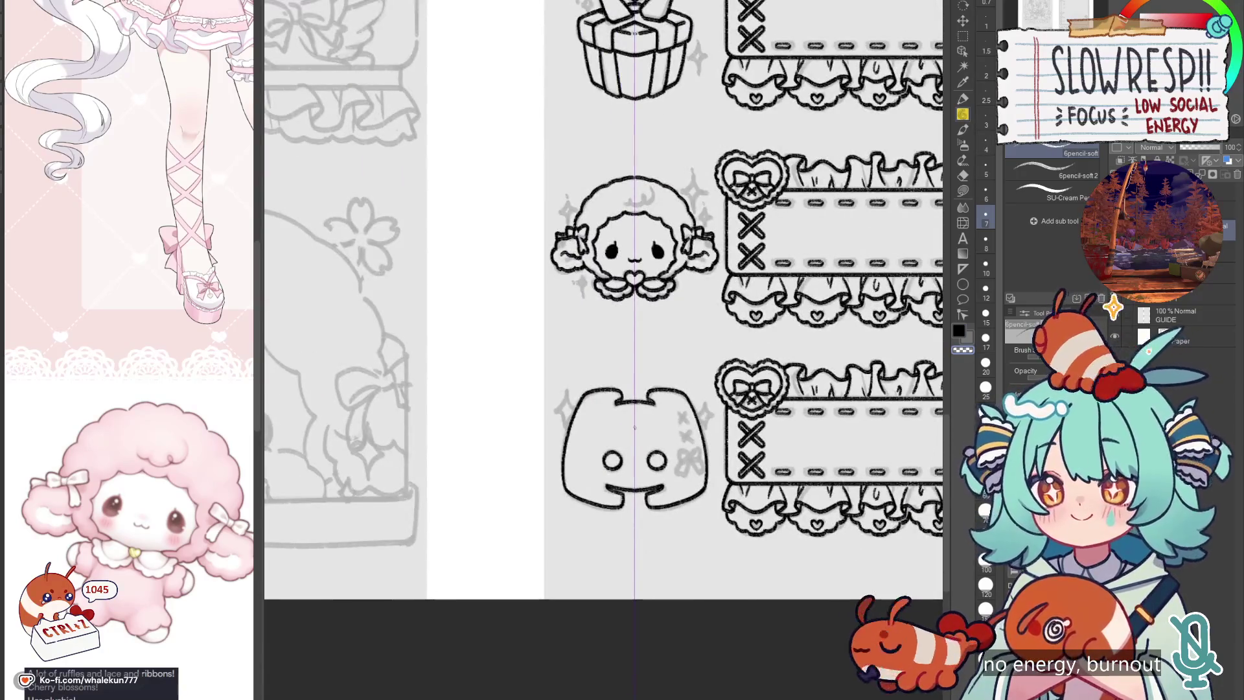
Step: Ink the bow beside the Discord icon's right eye and nudge it slightly right
drag(634, 428, 635, 530)
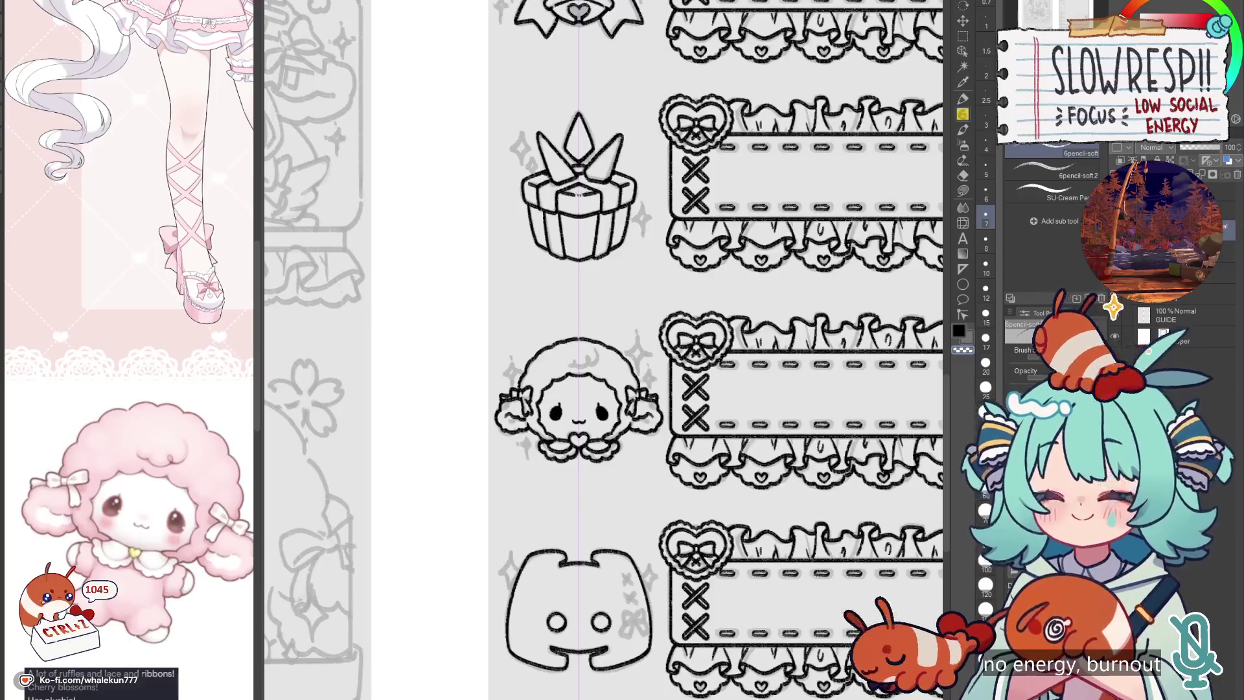
drag(623, 590, 641, 396)
scroll(687, 403, up, 4)
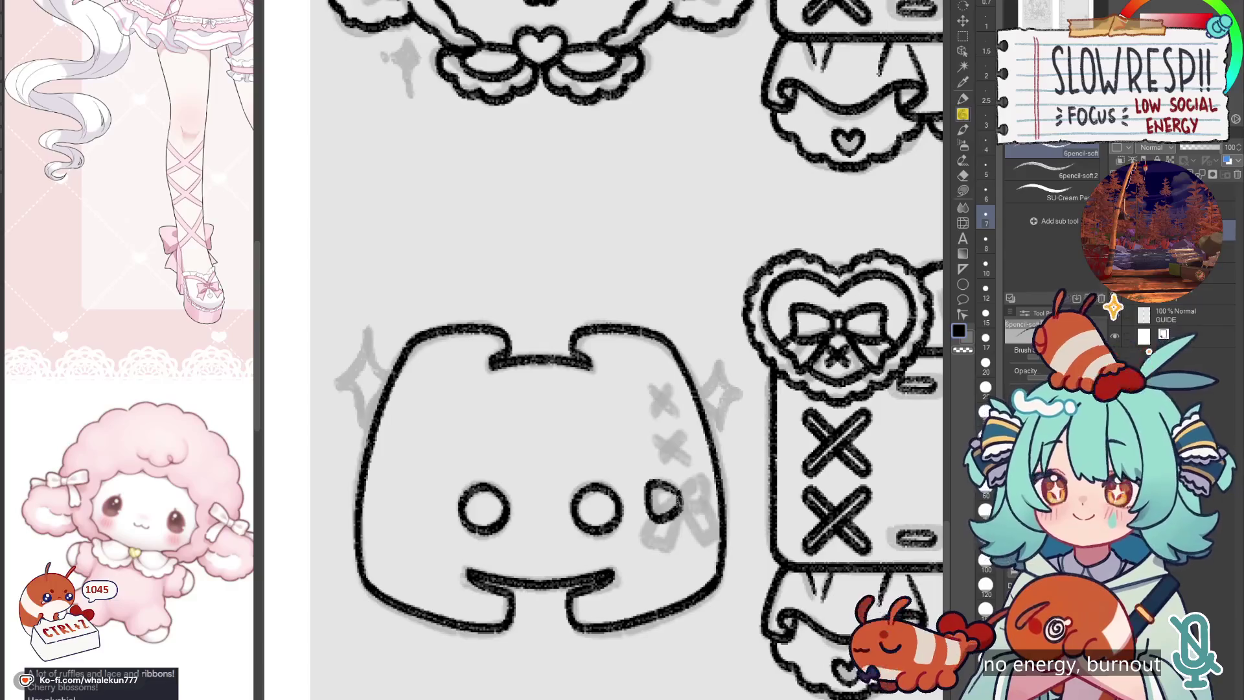
key(ctrl+z)
key(ctrl+z)
key(ctrl+z)
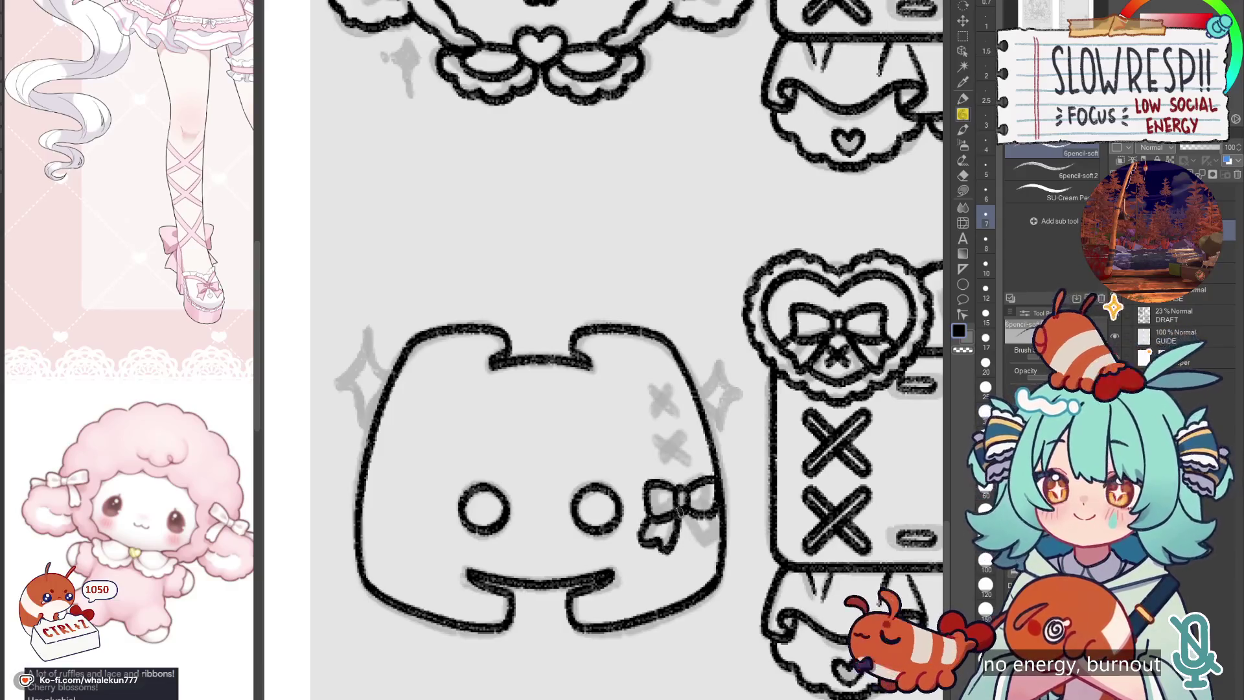
key(ctrl+z)
drag(722, 516, 706, 550)
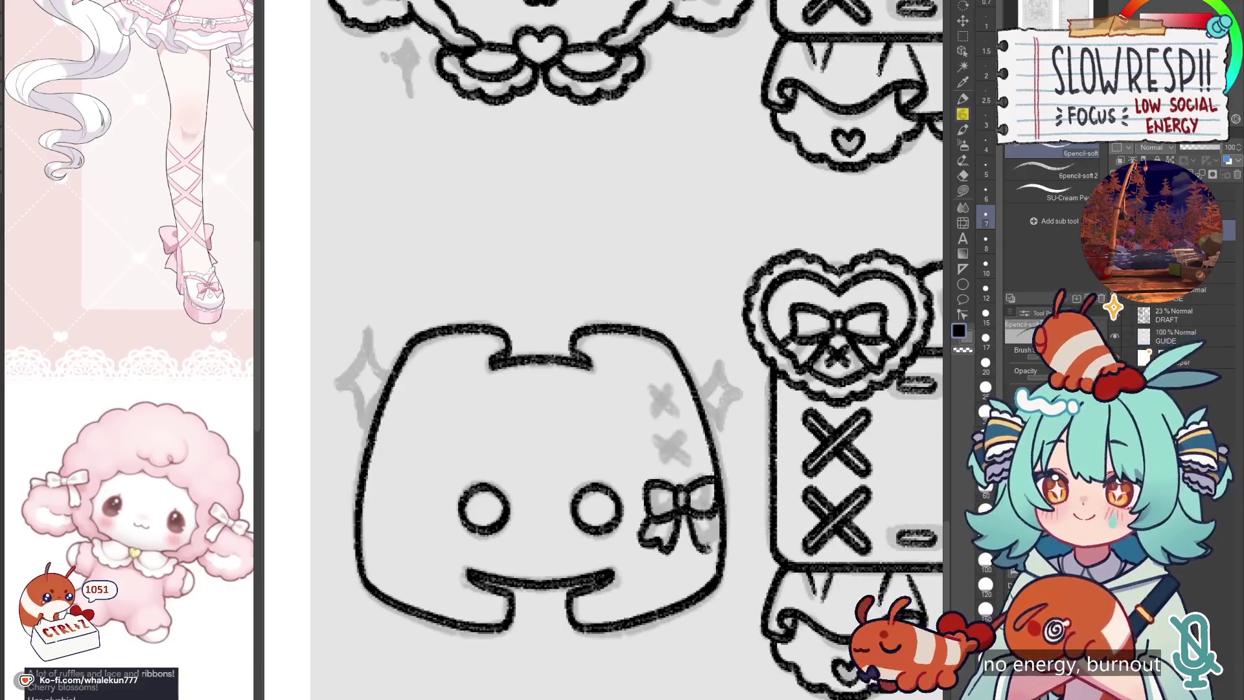
key(ctrl+z)
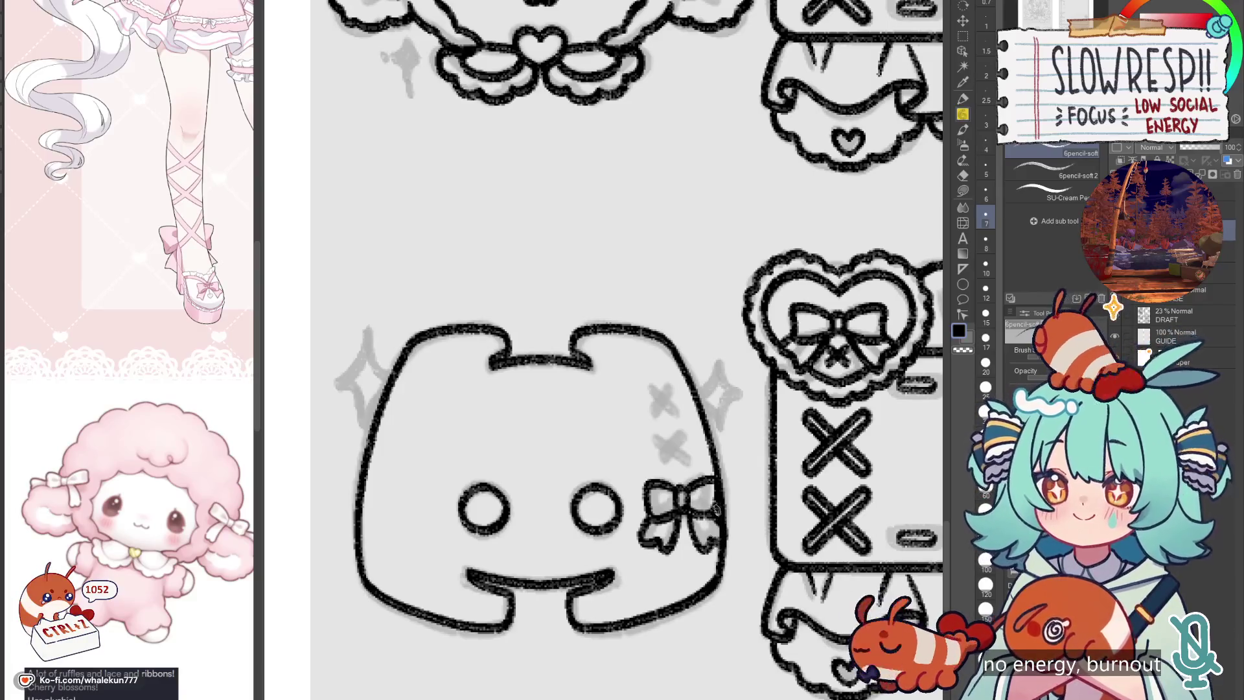
key(k)
drag(717, 526, 724, 526)
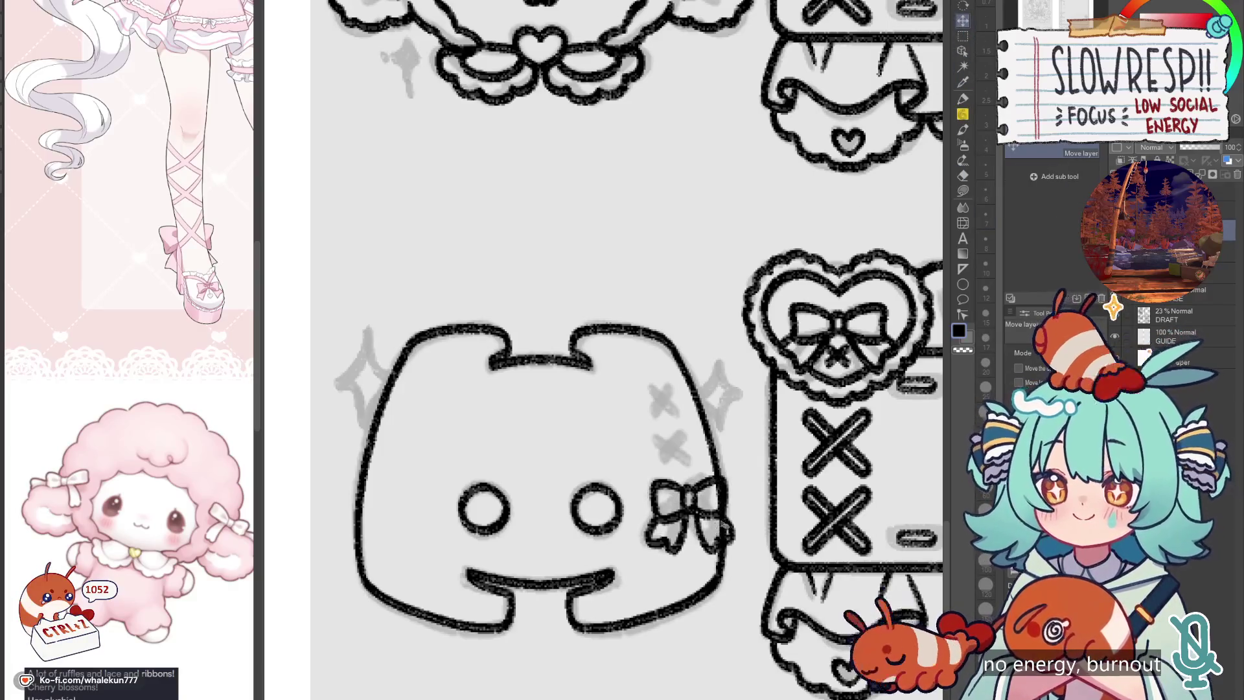
Step: Ink the small dark X above the bow with the pencil
key(e)
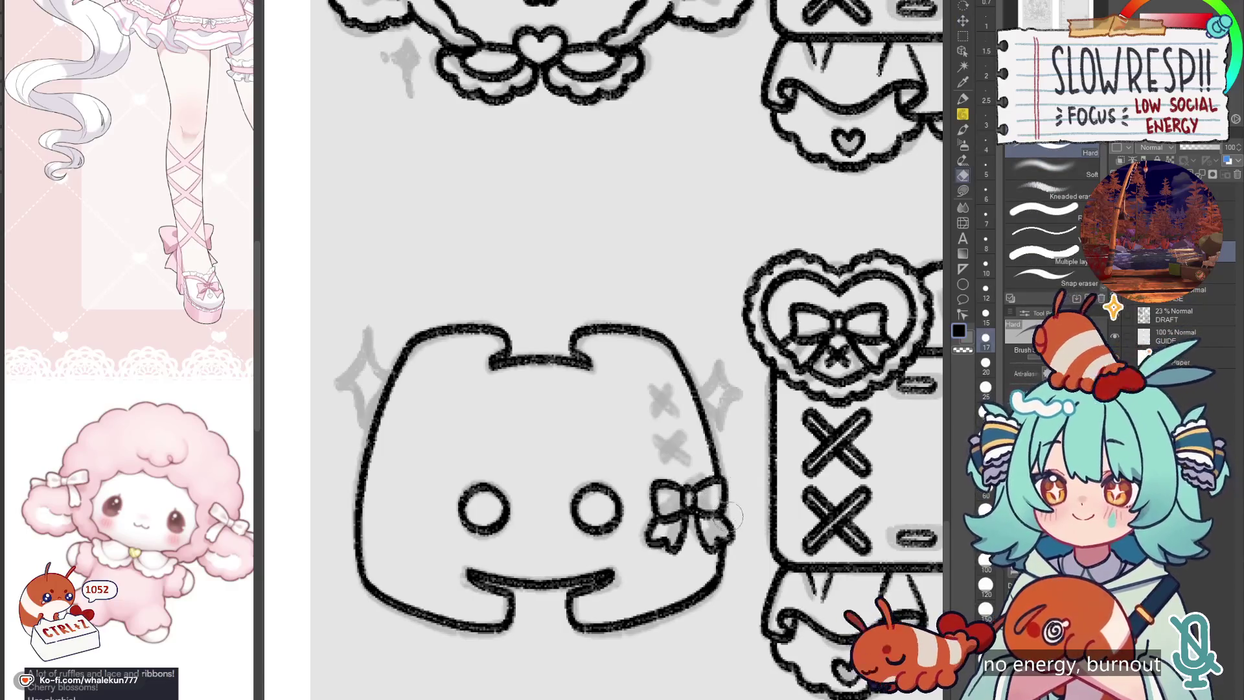
key(p)
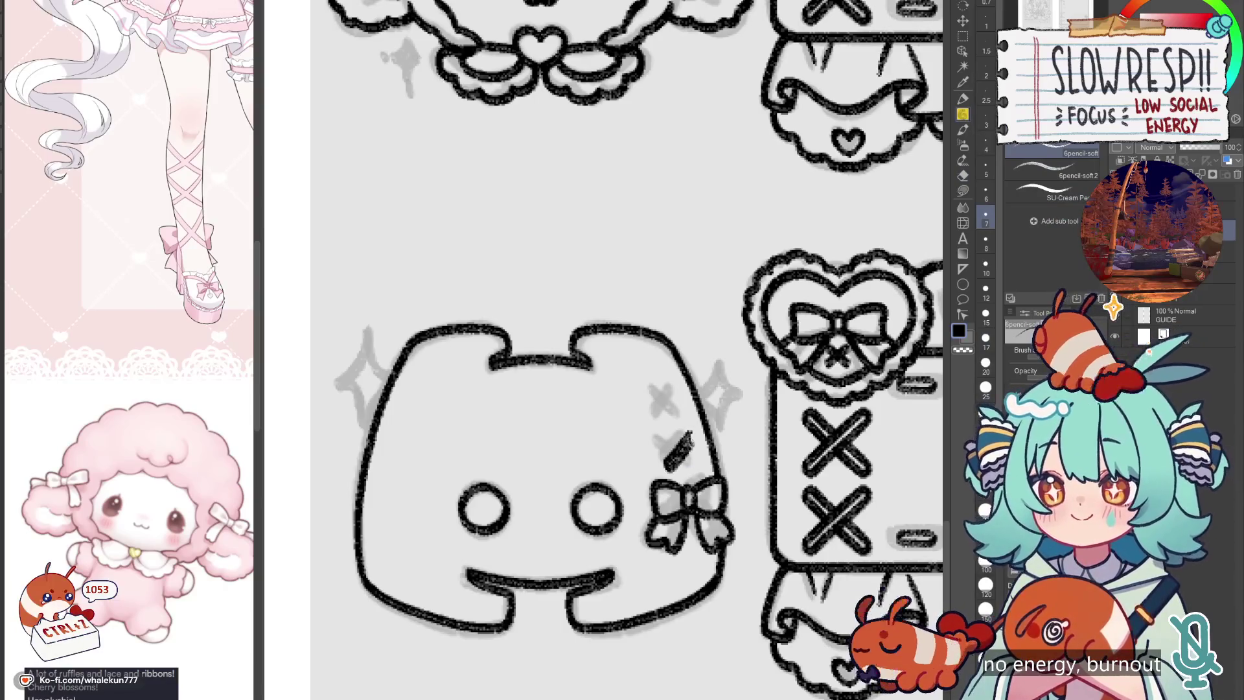
key(ctrl+z)
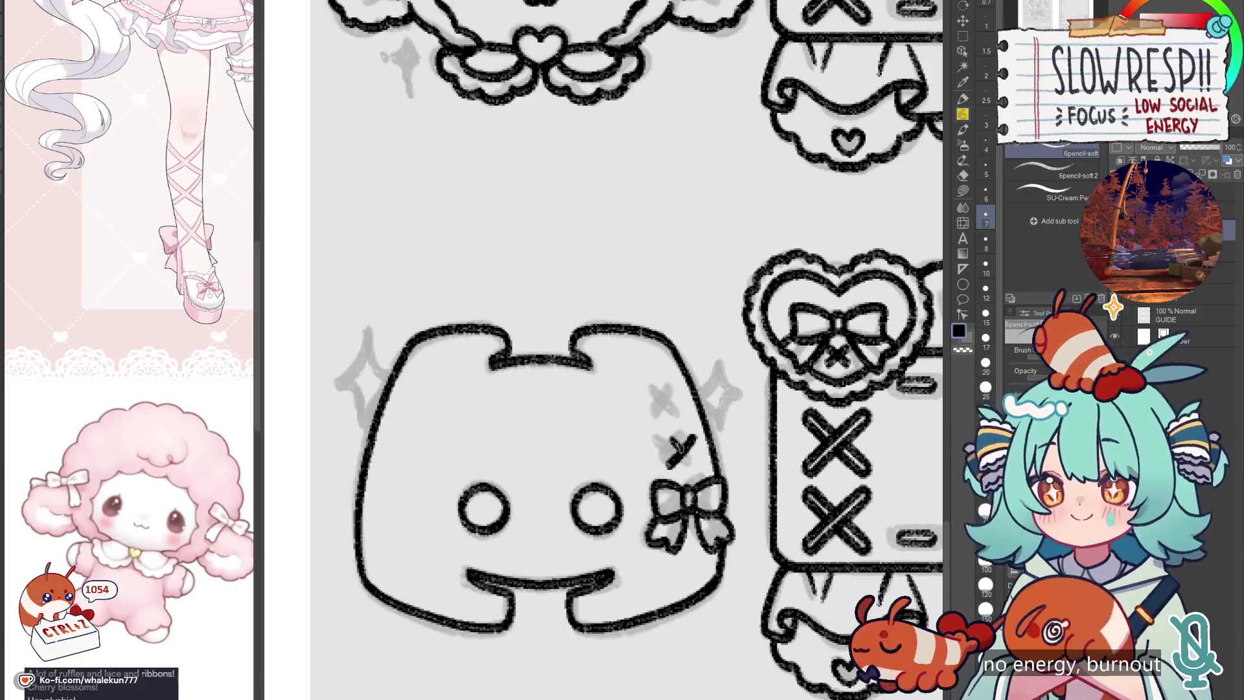
key(ctrl+z)
drag(668, 439, 696, 464)
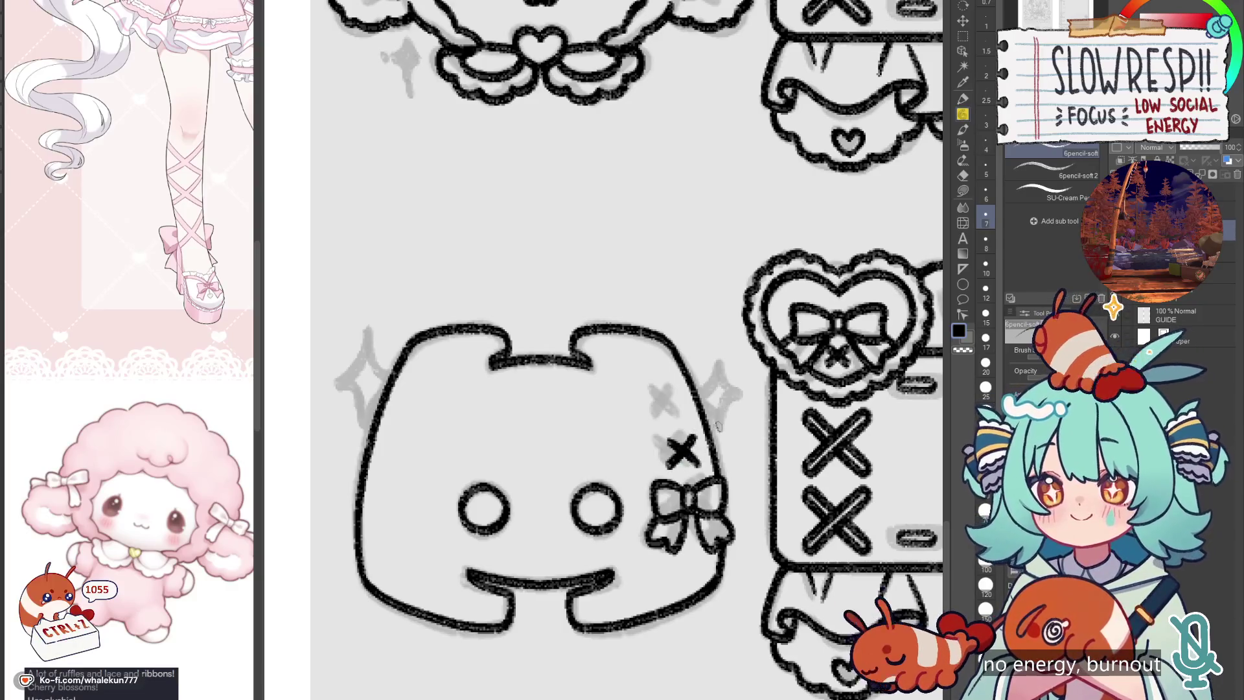
scroll(666, 409, down, 5)
scroll(619, 419, up, 6)
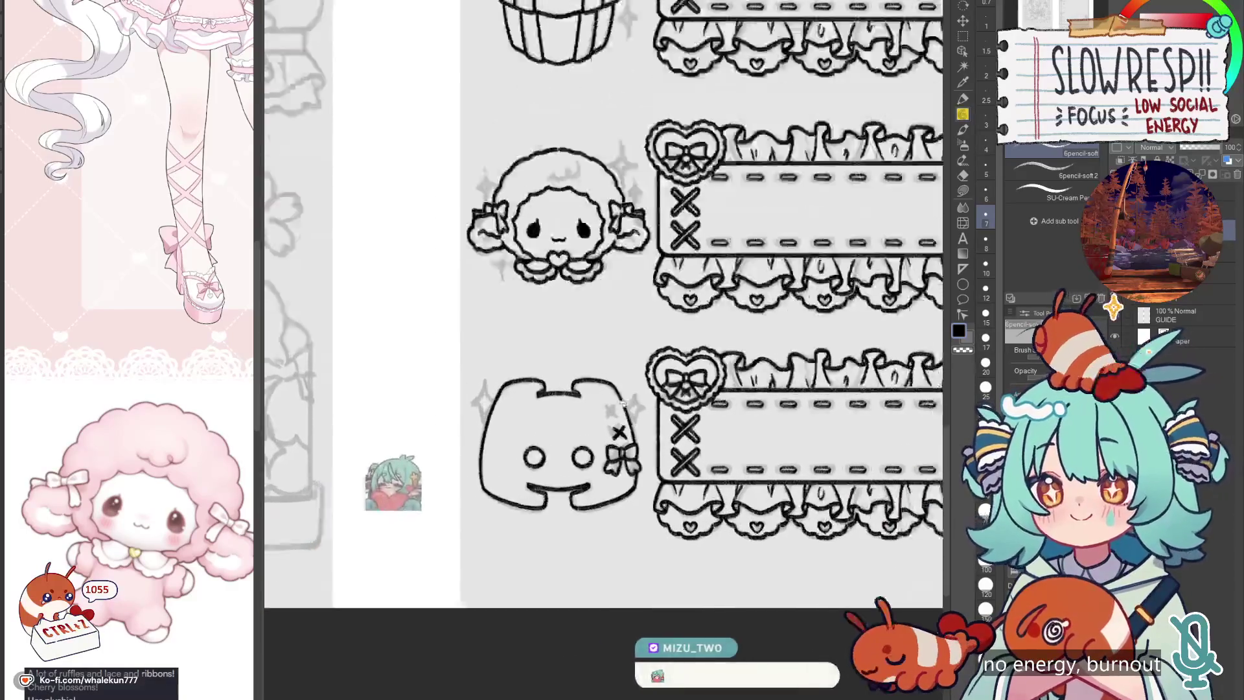
mouse_move(638, 427)
mouse_down()
mouse_move(609, 463)
mouse_move(629, 459)
mouse_up()
key(ctrl+z)
scroll(695, 438, down, 5)
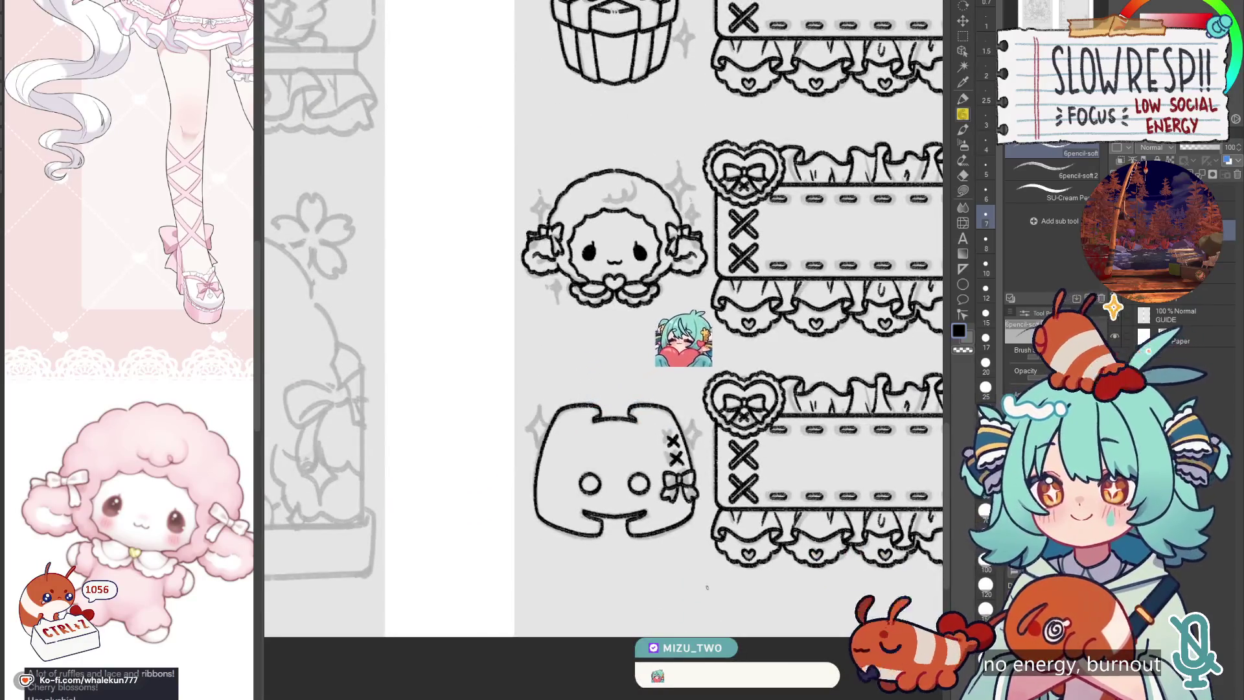
drag(707, 587, 602, 599)
scroll(603, 599, down, 4)
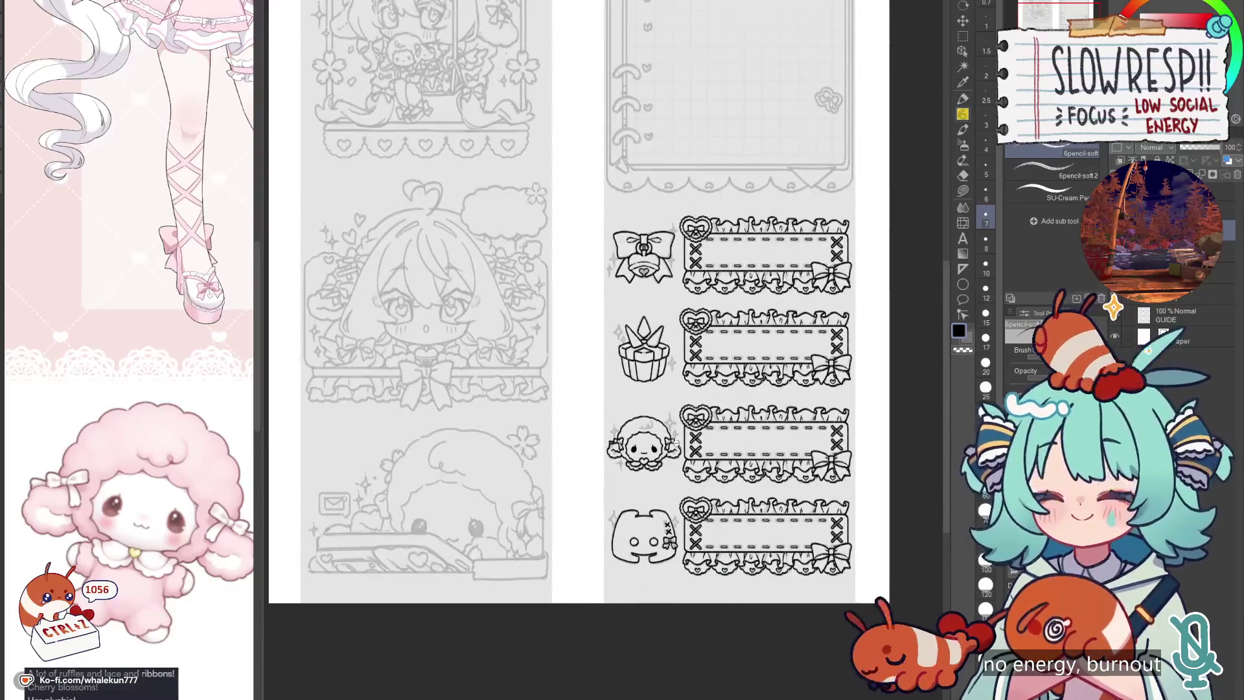
scroll(654, 427, up, 8)
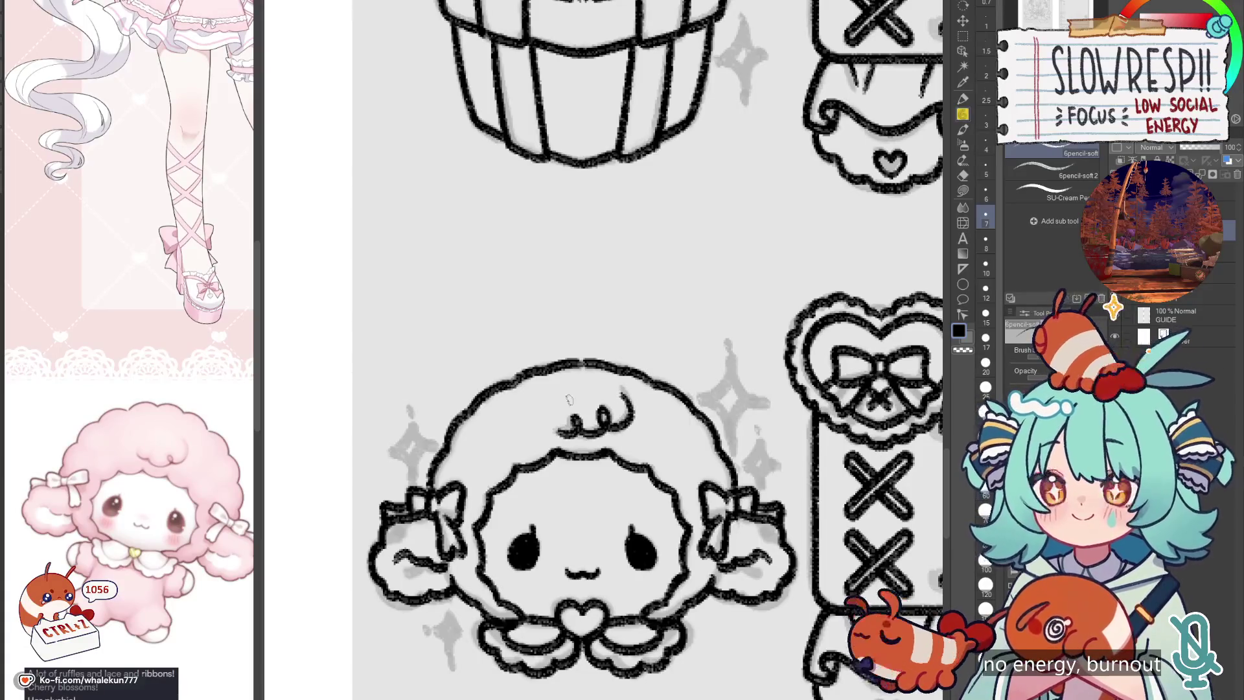
scroll(568, 399, down, 8)
scroll(569, 400, up, 2)
scroll(652, 494, down, 4)
scroll(653, 494, up, 3)
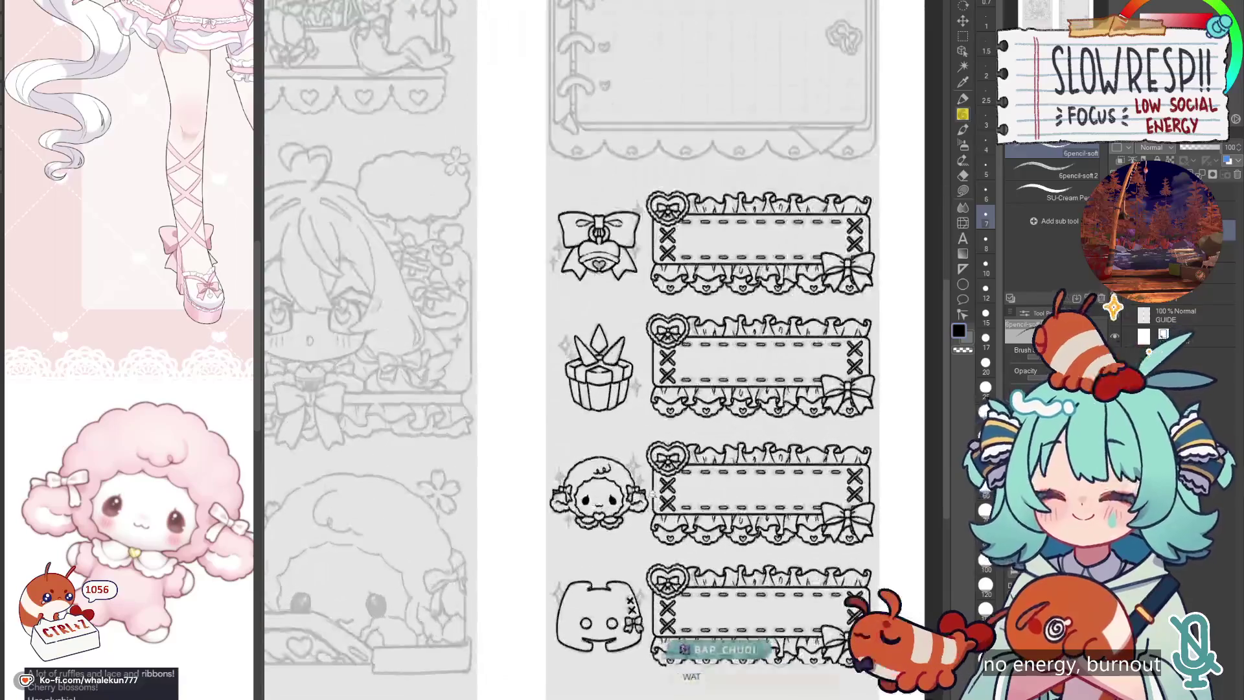
scroll(655, 492, down, 1)
key(h)
key(h)
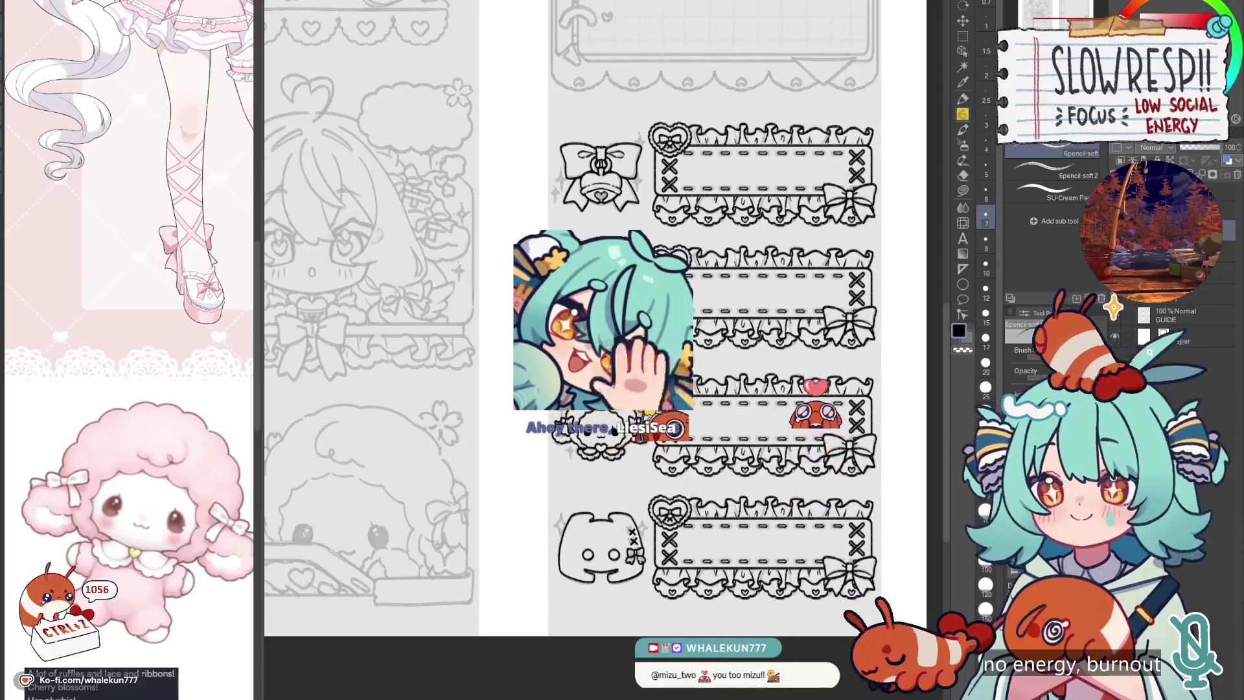
Step: Select the right page with Auto select, then clear the selection with Ctrl+D
scroll(771, 628, down, 4)
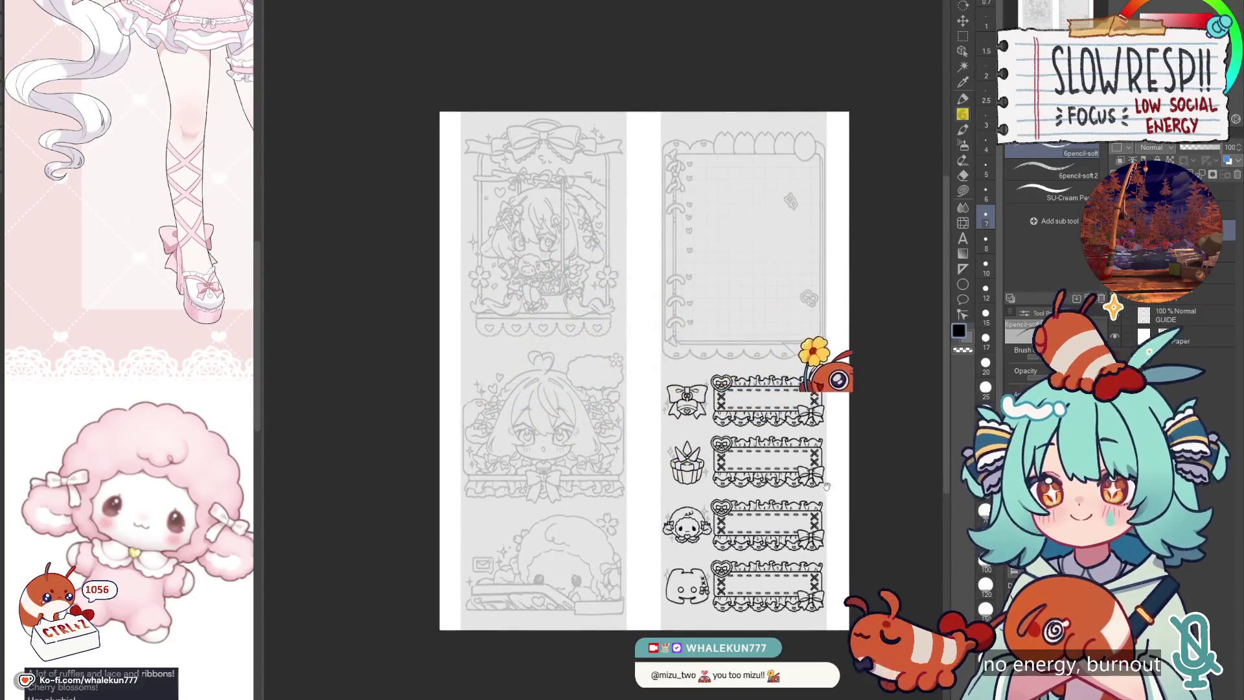
scroll(782, 453, right, 2)
scroll(782, 453, up, 2)
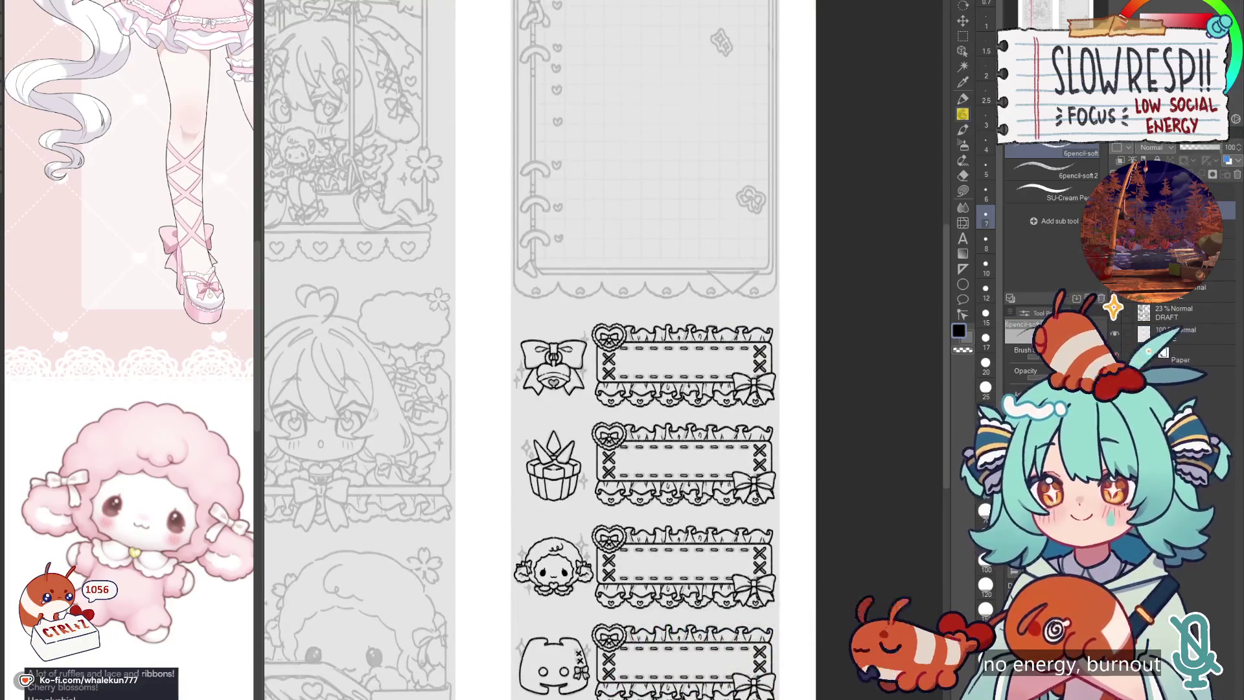
scroll(1179, 330, up, 1)
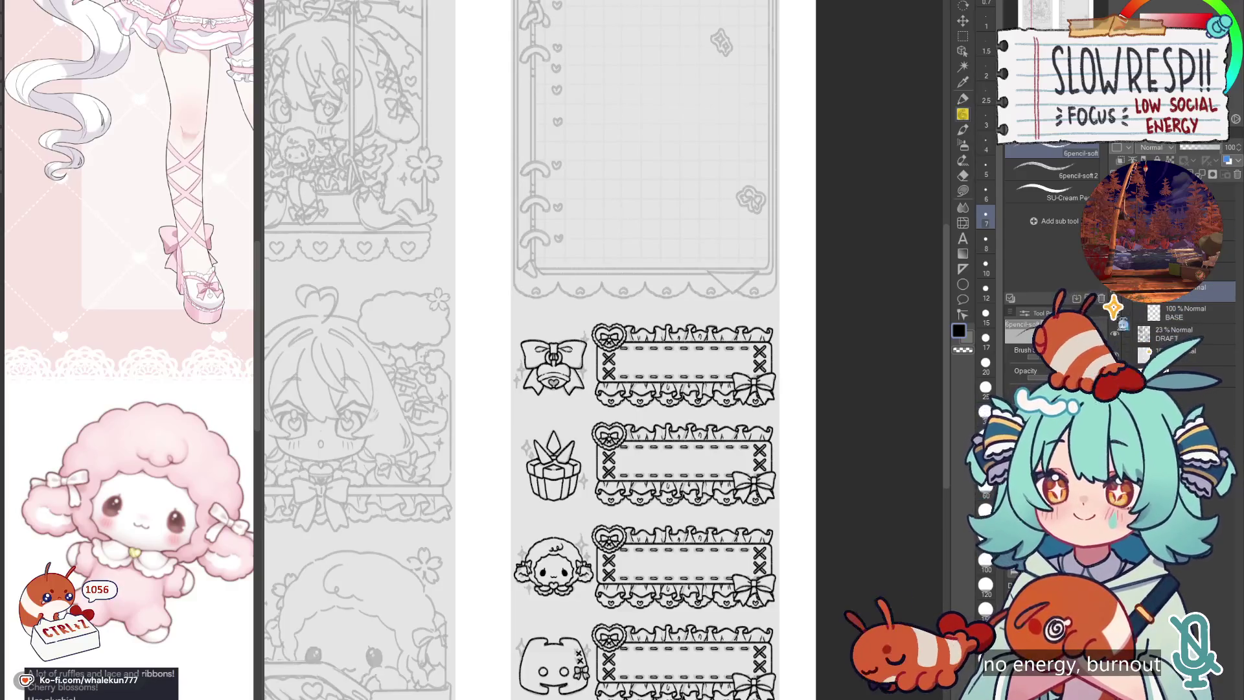
mouse_move(754, 621)
mouse_down()
mouse_move(758, 530)
mouse_move(797, 429)
mouse_up()
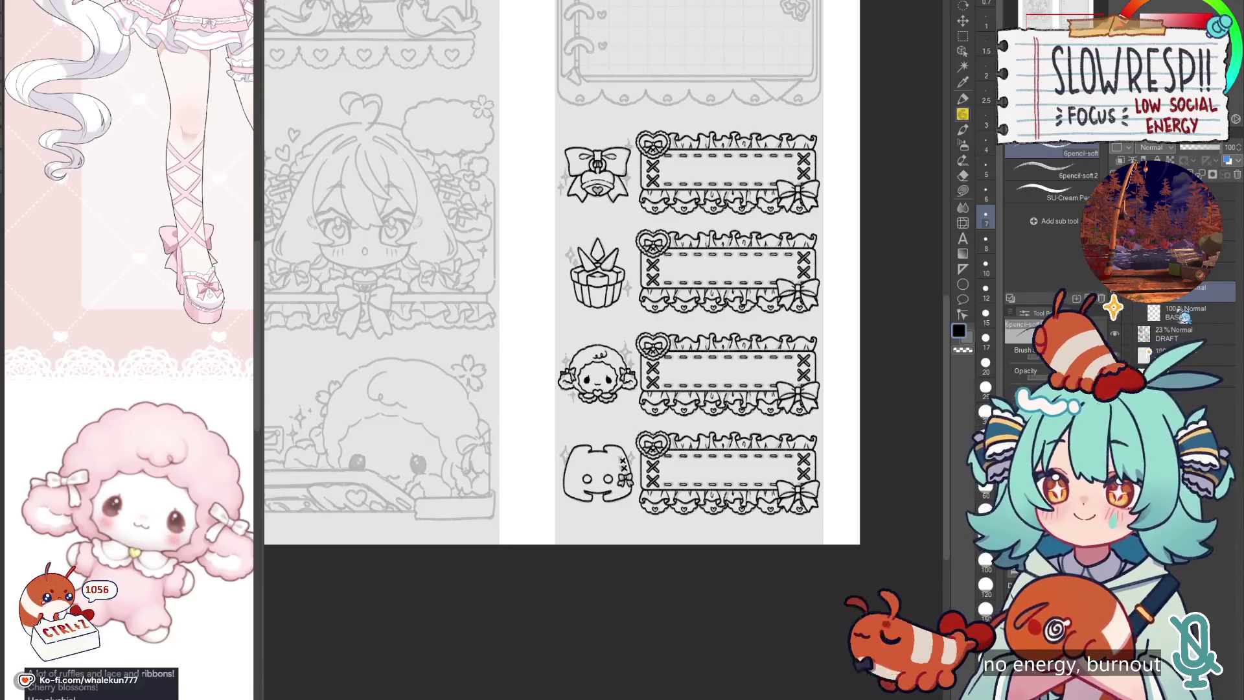
key(w)
click(688, 531)
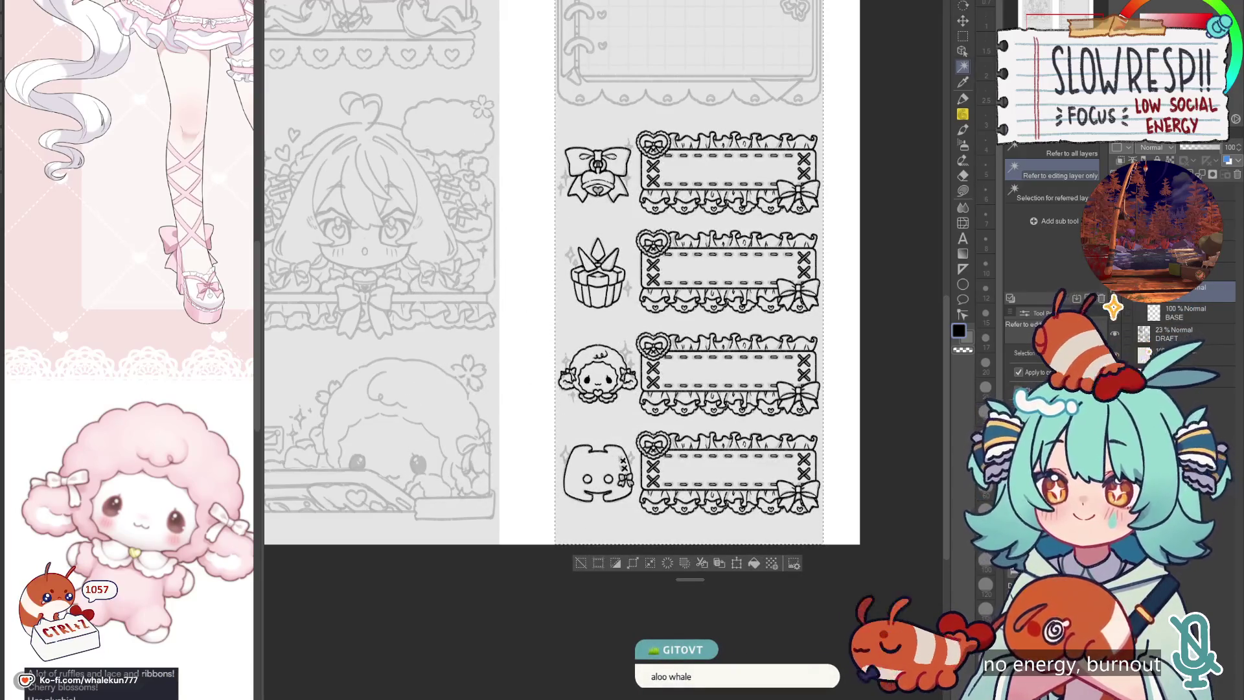
key(ctrl+d)
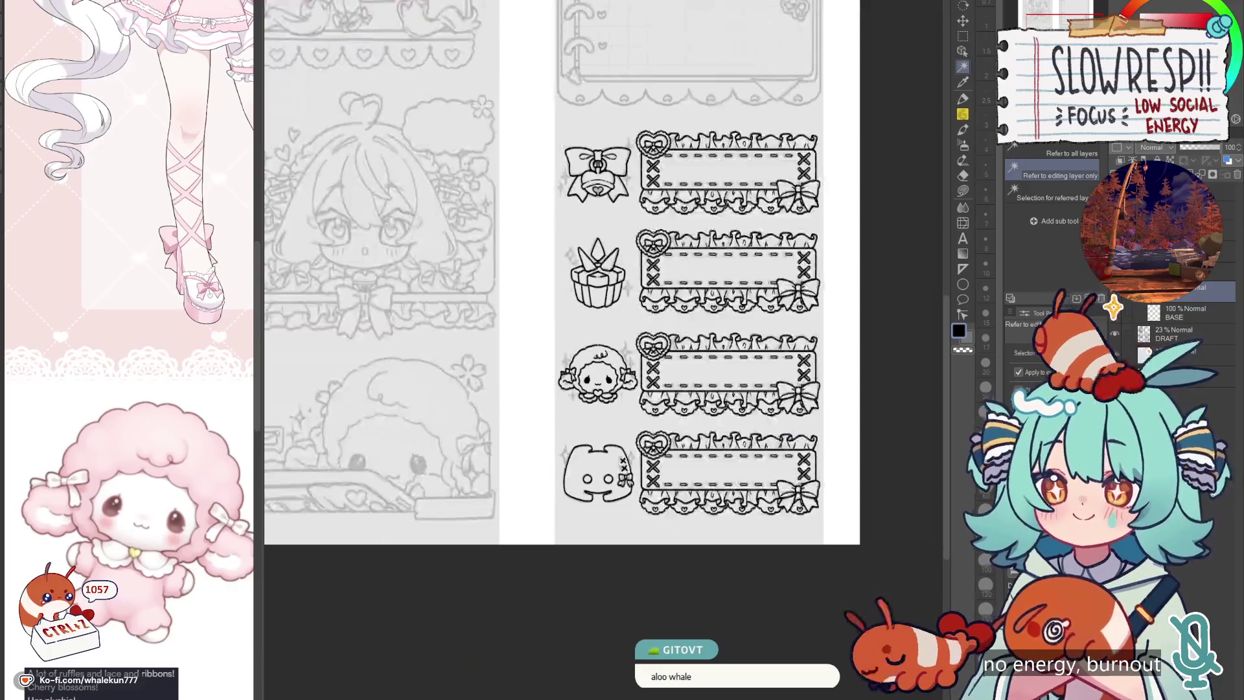
Step: Return to the Pencil tool and zoom in on the bow icon
scroll(789, 358, down, 2)
scroll(765, 478, up, 2)
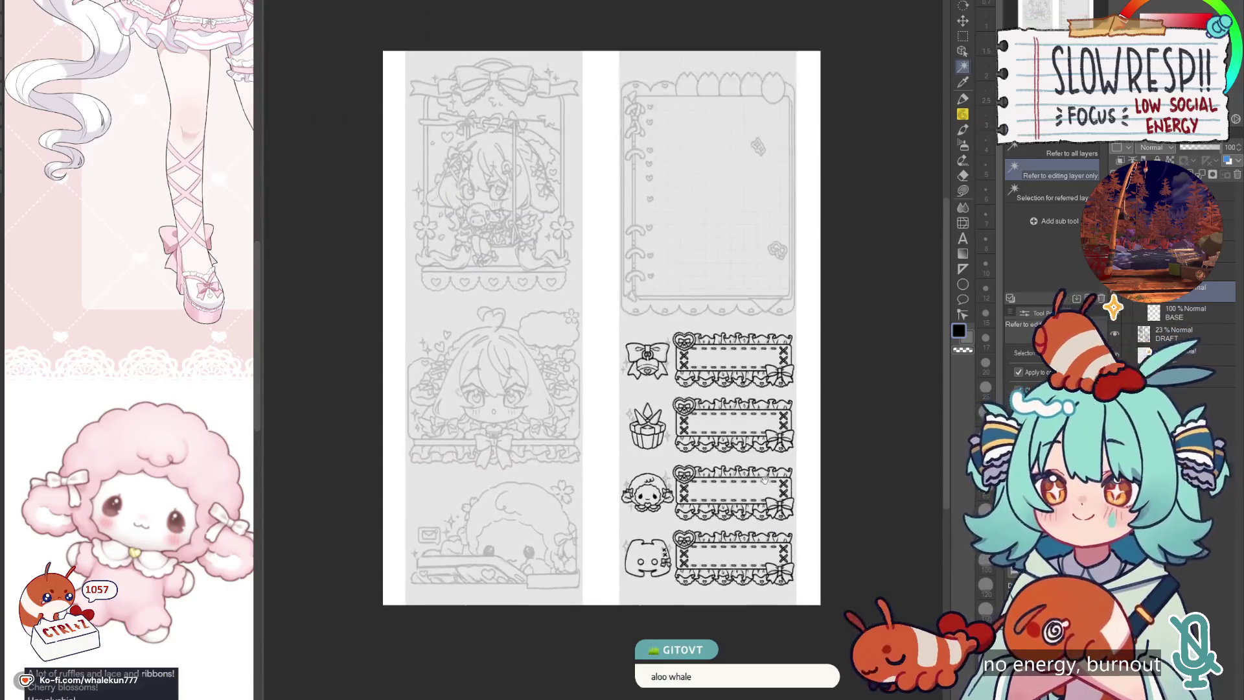
scroll(765, 478, up, 3)
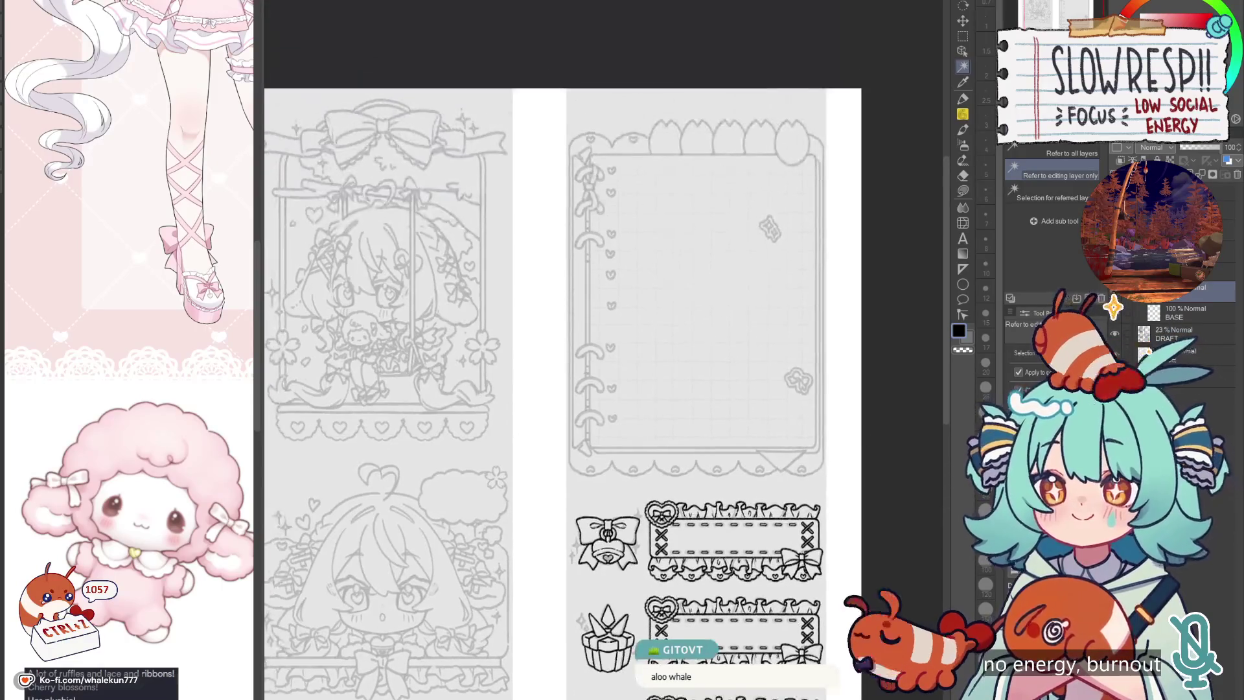
scroll(734, 361, down, 4)
key(p)
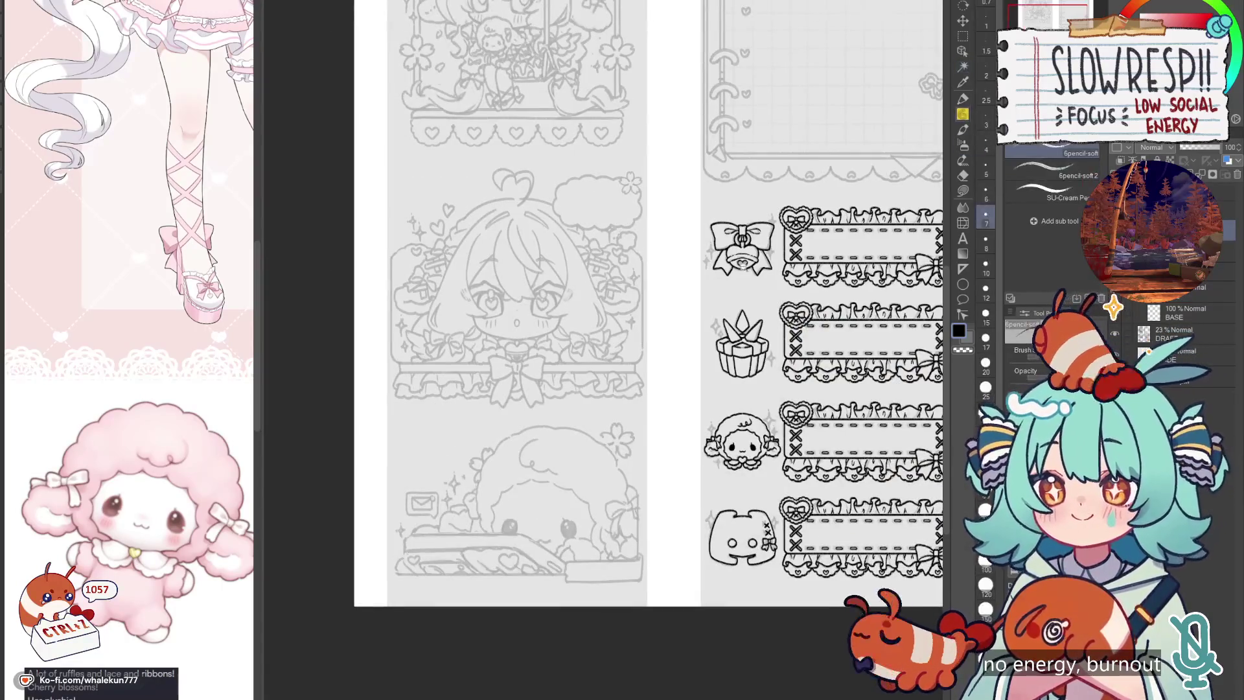
scroll(734, 361, up, 3)
scroll(734, 361, up, 3)
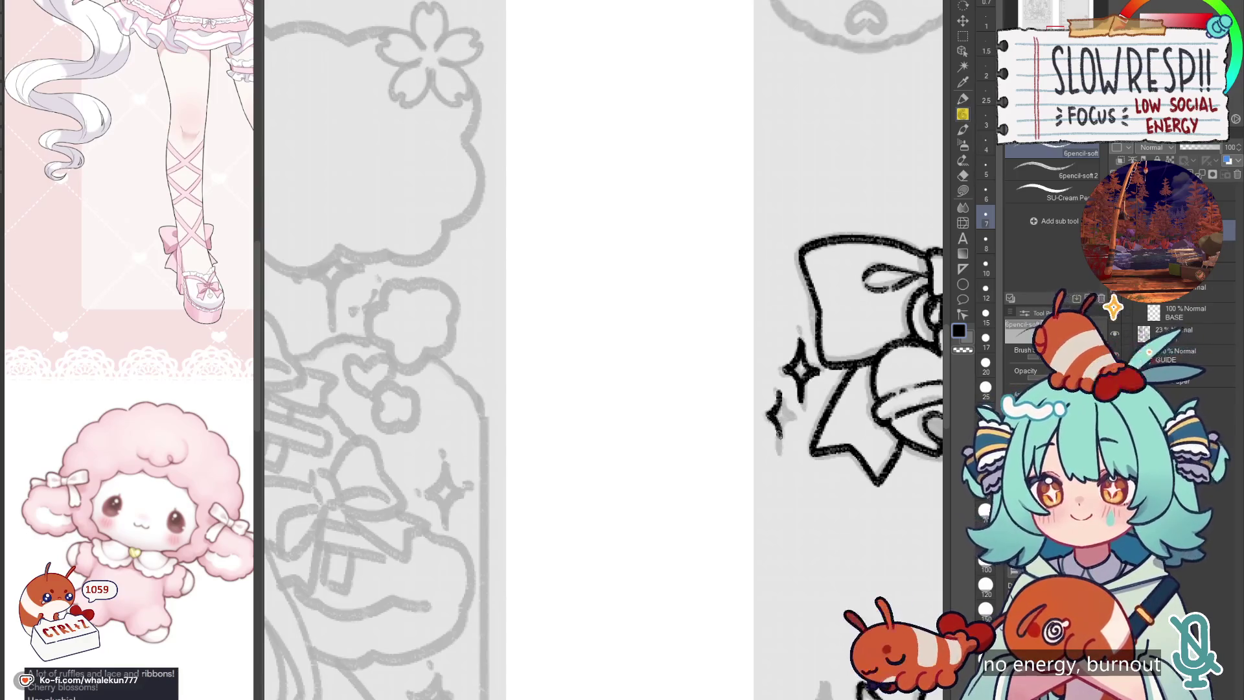
Step: Ink small four-point sparkles beside the bow-and-bell icon
drag(882, 360, 846, 366)
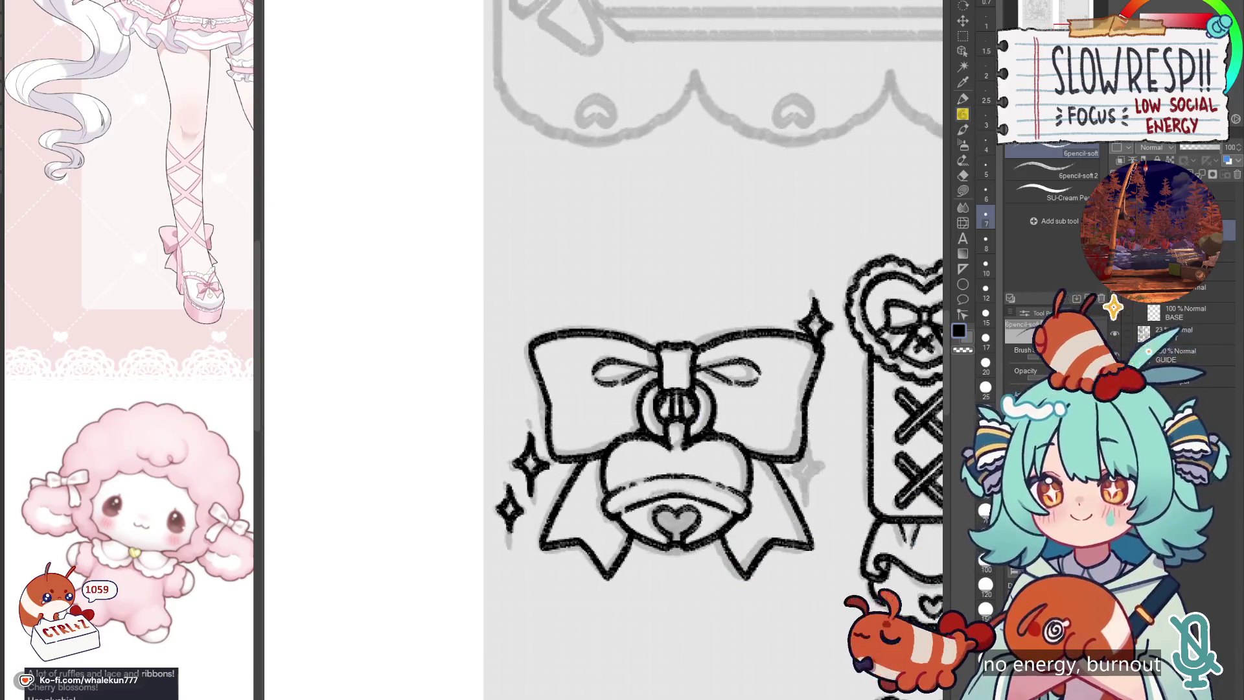
mouse_move(803, 461)
mouse_down()
mouse_move(821, 485)
mouse_move(809, 471)
mouse_up()
key(ctrl+z)
key(ctrl+z)
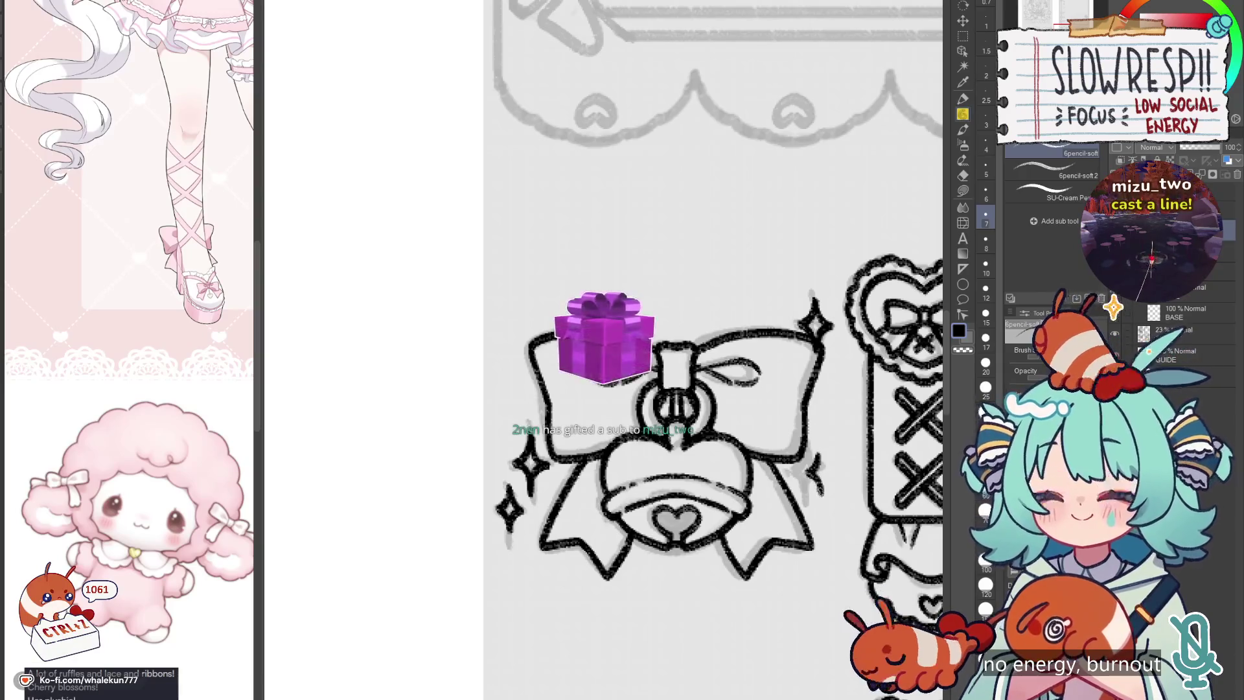
scroll(817, 458, down, 5)
Step: Ink sparkles beside the gift icon, undoing a stray stroke
drag(811, 525, 790, 341)
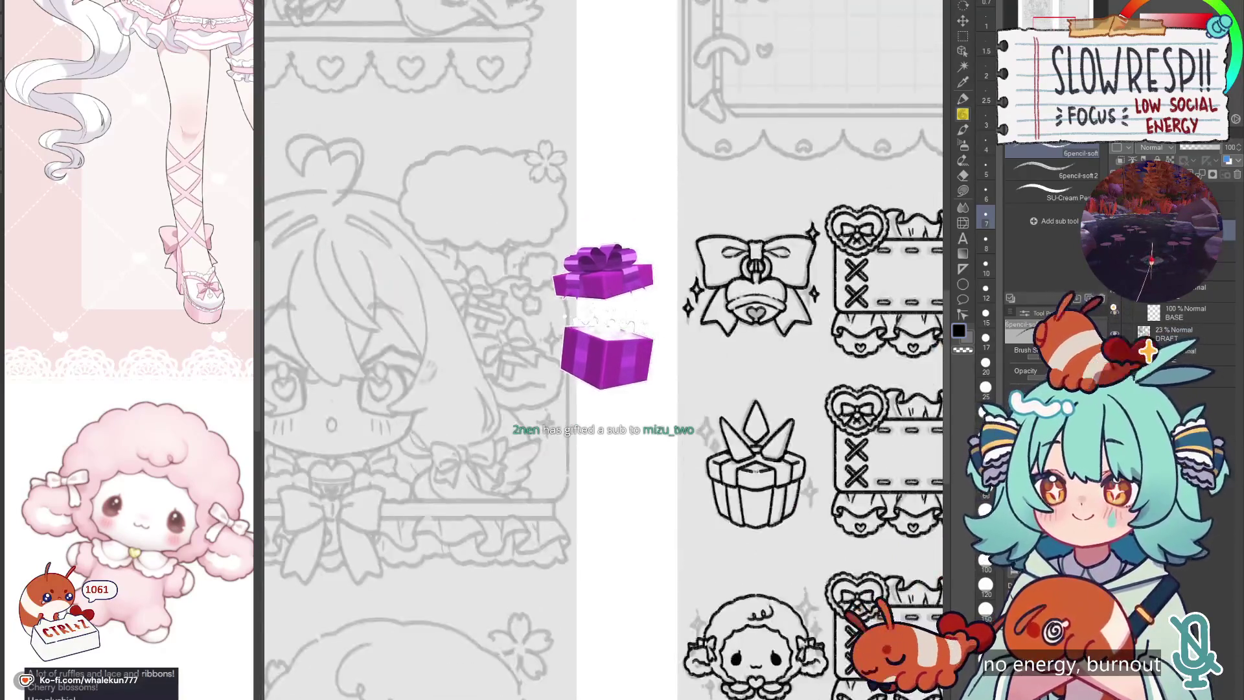
drag(794, 581, 750, 413)
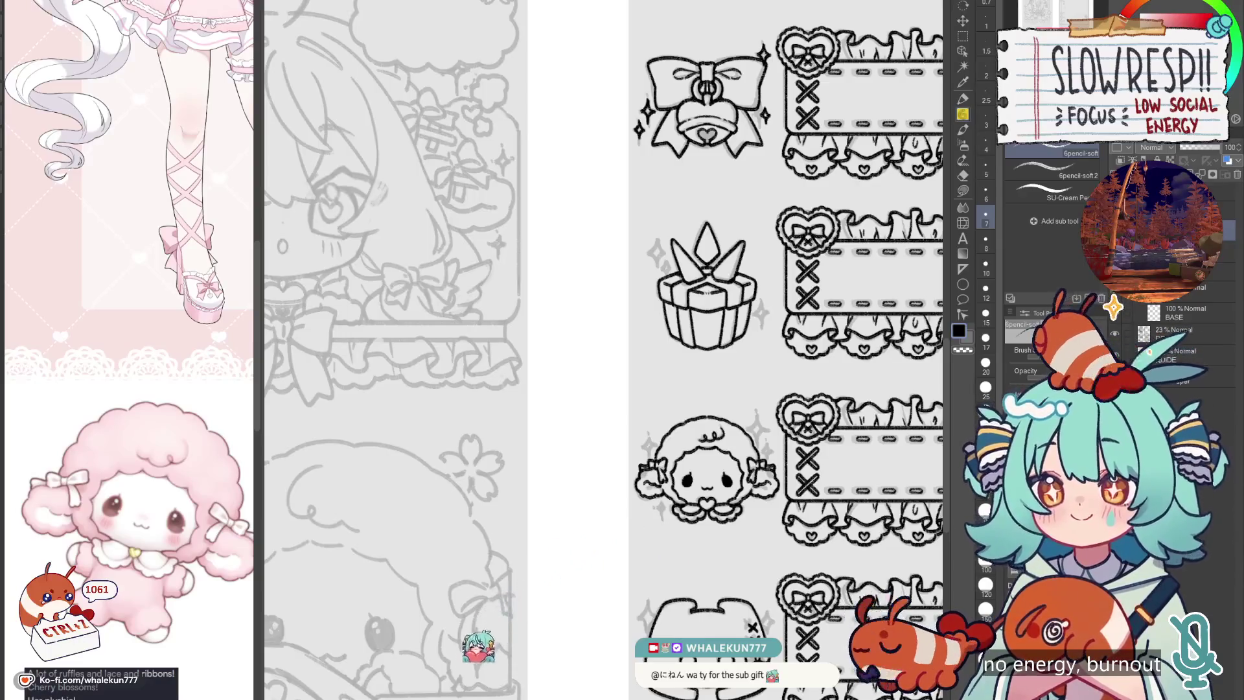
scroll(606, 350, up, 2)
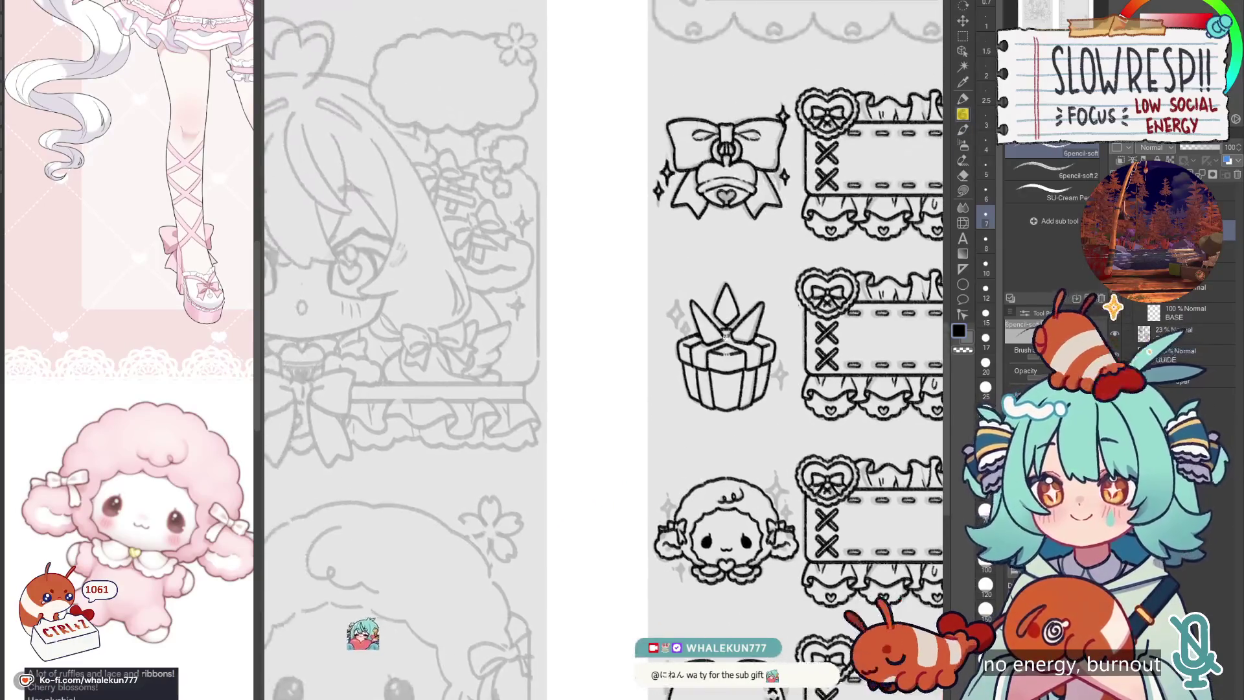
scroll(689, 382, up, 3)
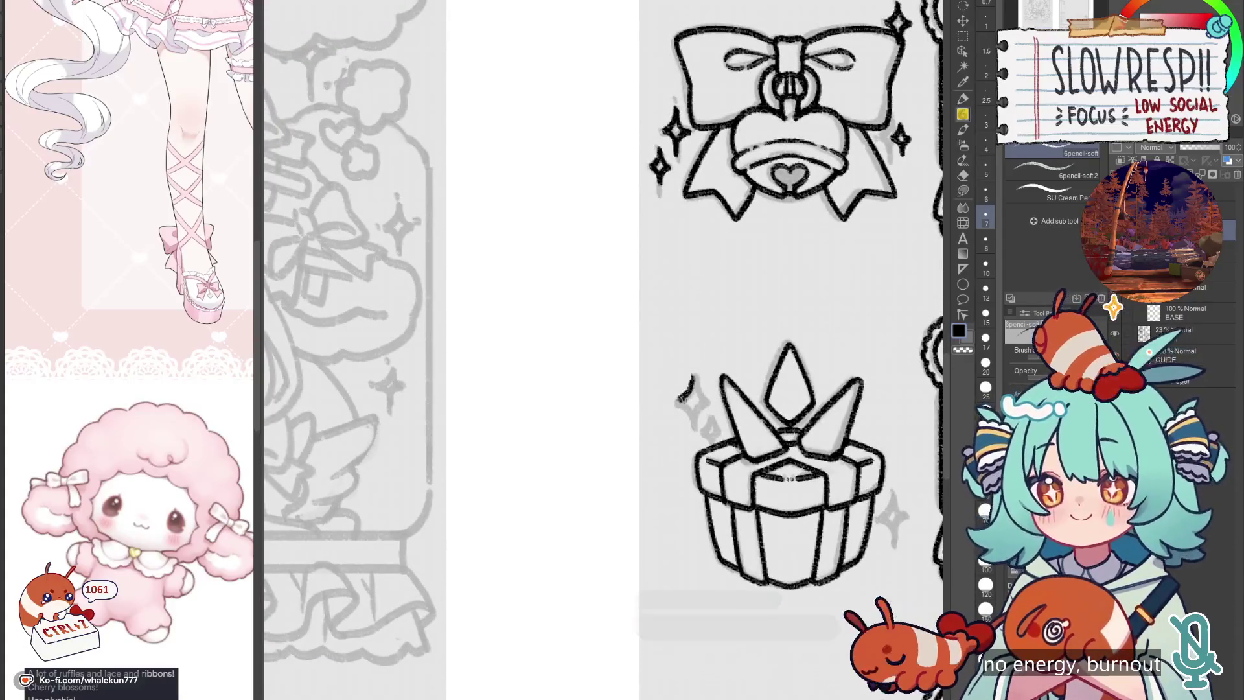
key(ctrl+z)
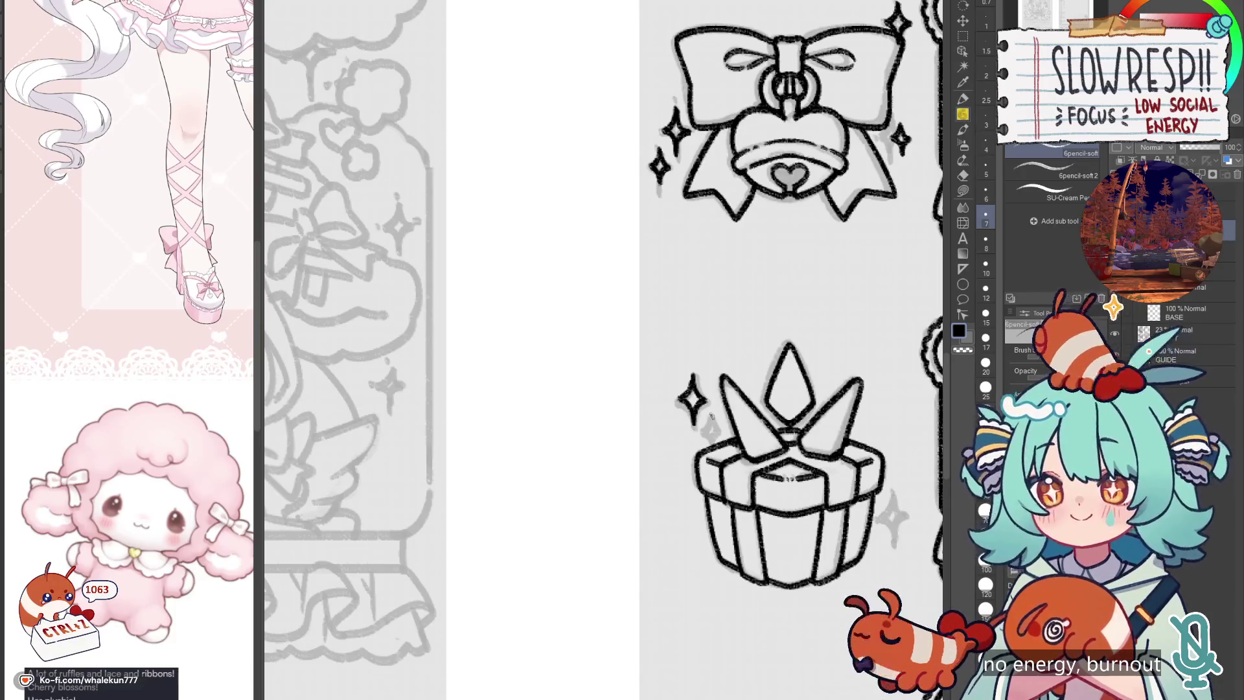
Step: Zoom out to see most of the page
drag(854, 410, 803, 435)
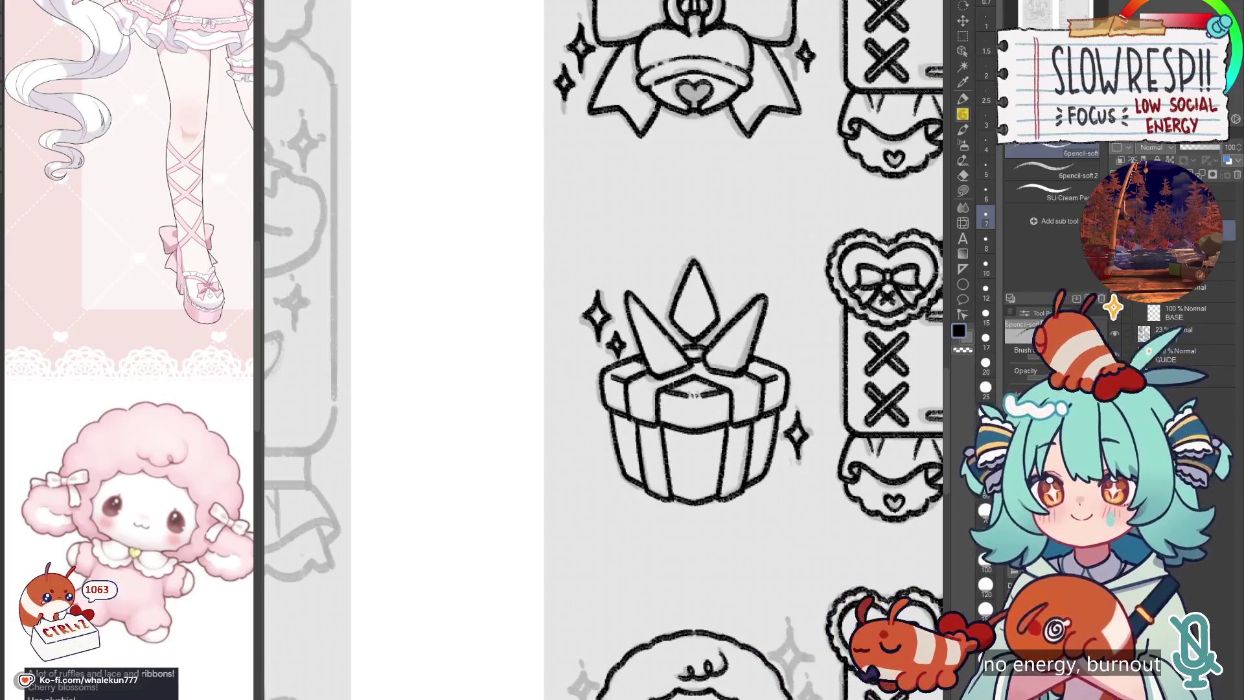
drag(791, 668, 782, 415)
key(ctrl+minus)
key(ctrl+minus)
key(ctrl+minus)
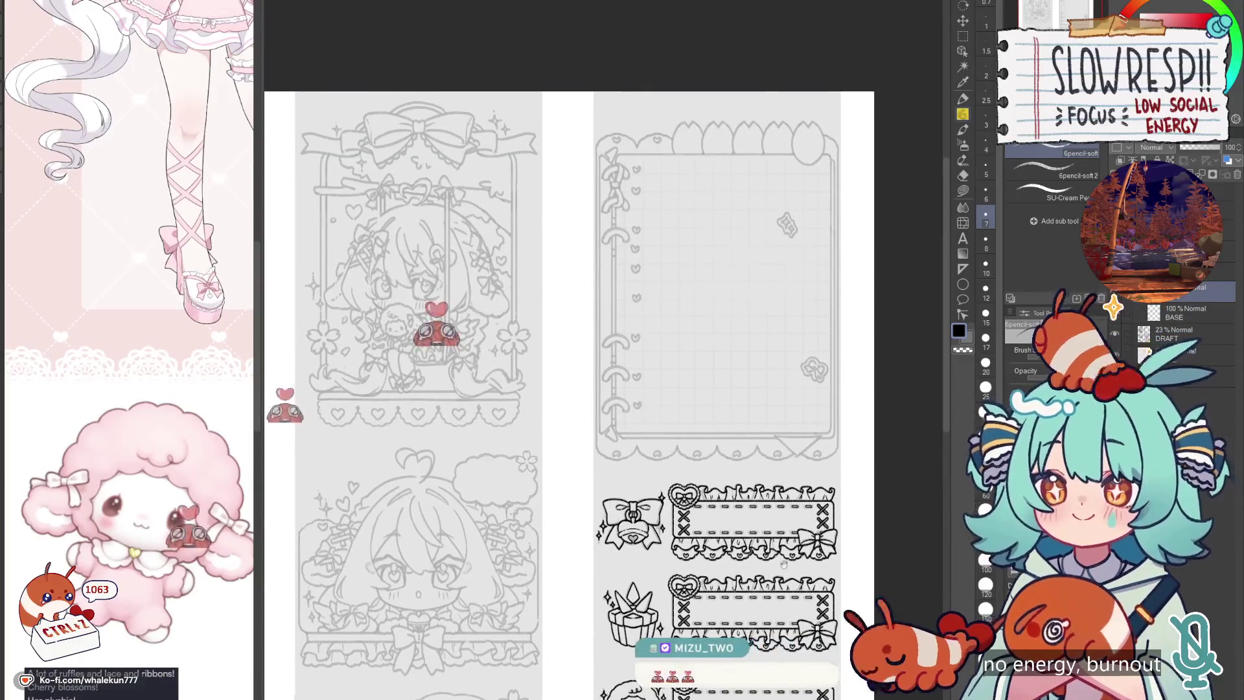
Step: Lay a vertical Linear ruler along the notebook page's left edge
mouse_move(811, 517)
mouse_down()
mouse_move(736, 527)
mouse_move(828, 383)
mouse_move(849, 304)
mouse_move(790, 421)
mouse_up()
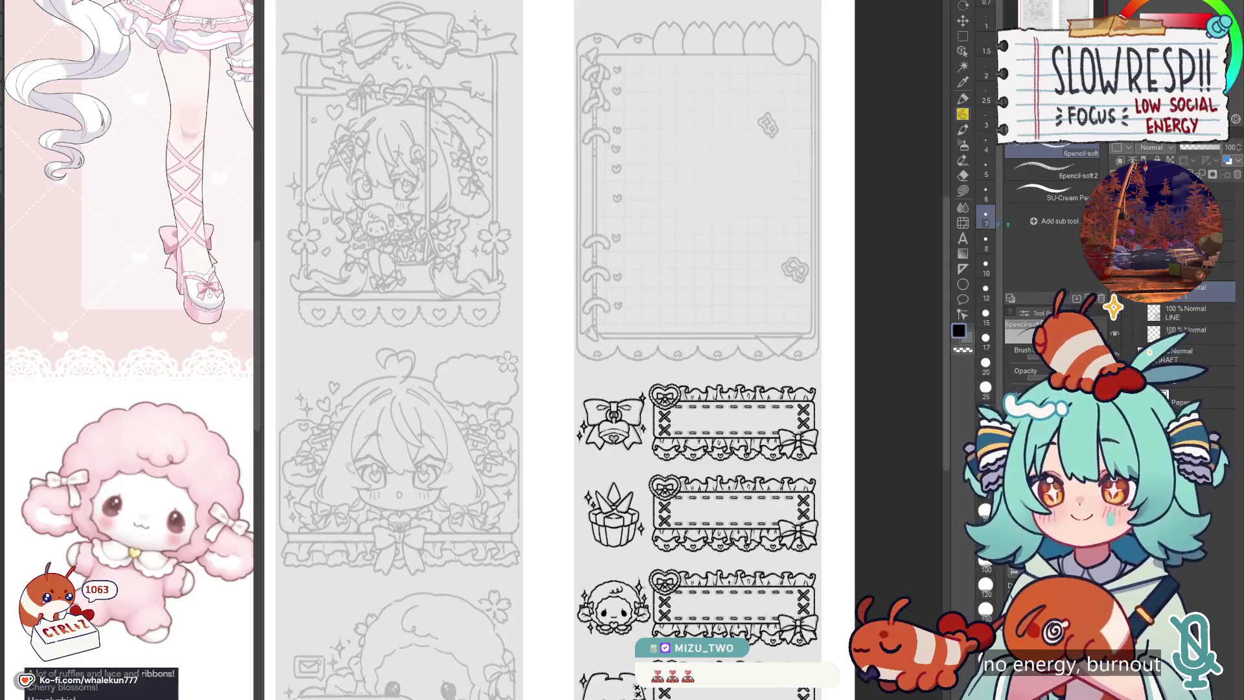
click(962, 269)
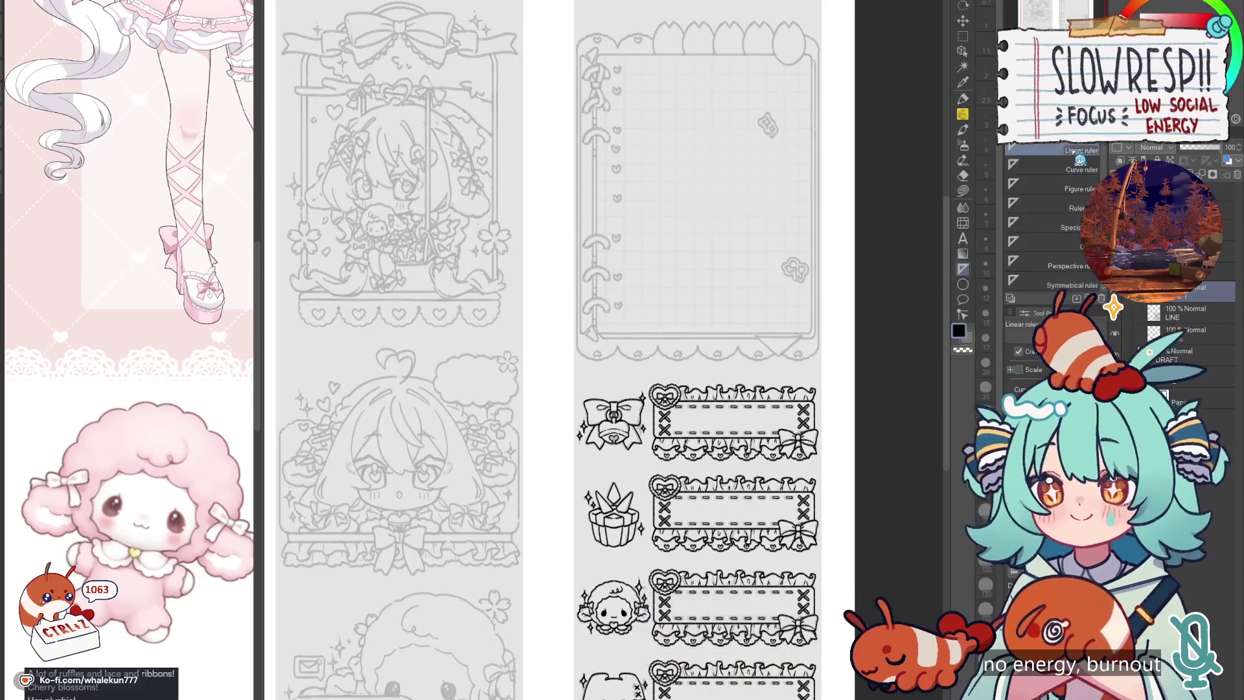
drag(668, 153, 711, 360)
scroll(634, 266, up, 2)
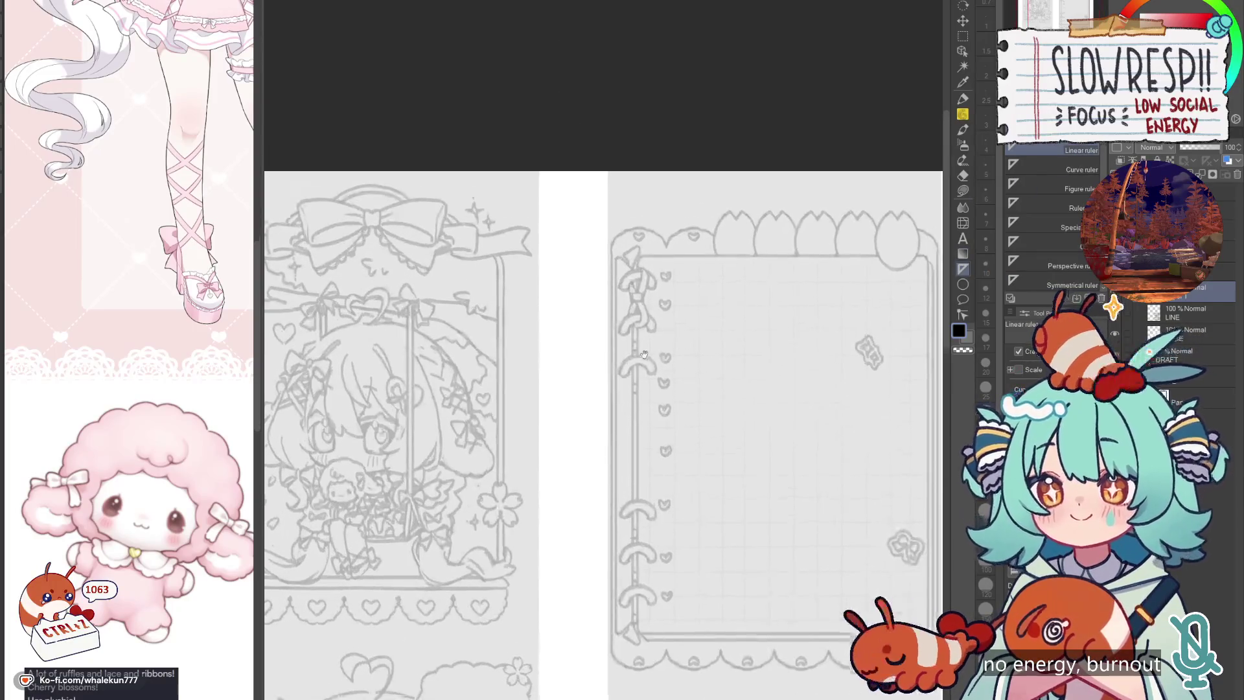
drag(635, 170, 669, 438)
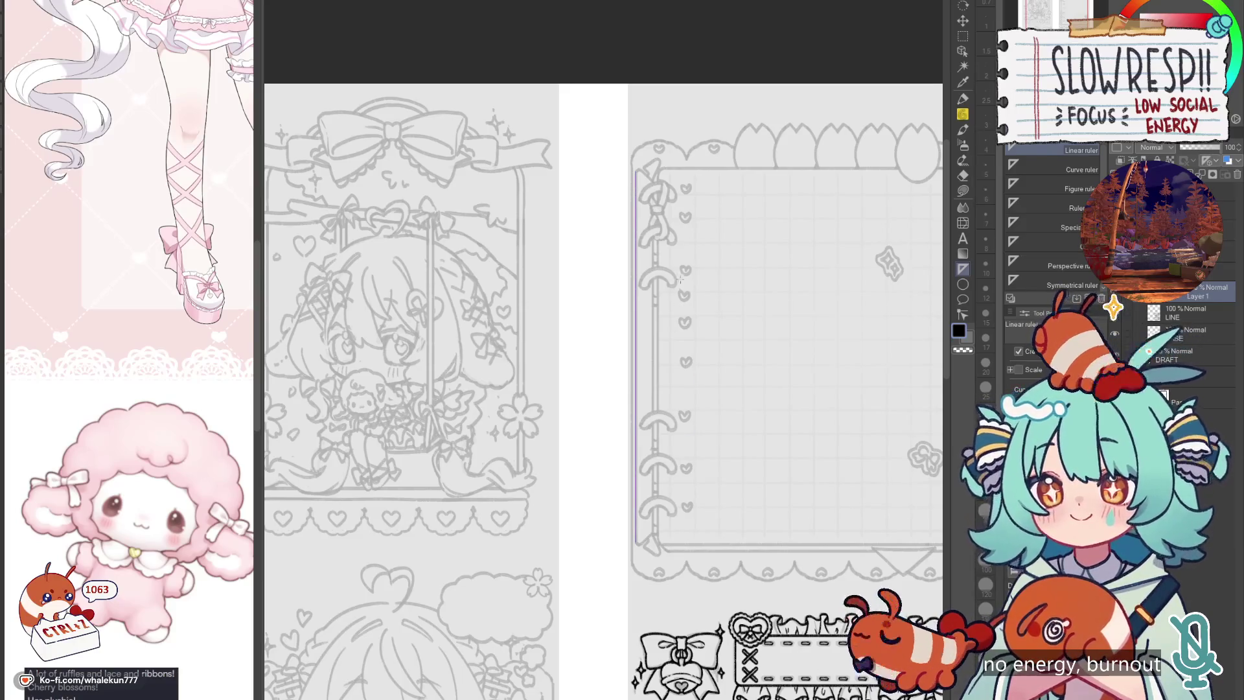
key(ctrl+z)
drag(658, 176, 667, 537)
Step: Ink the vertical line and duplicate it twice, offsetting copies into three parallel lines
key(p)
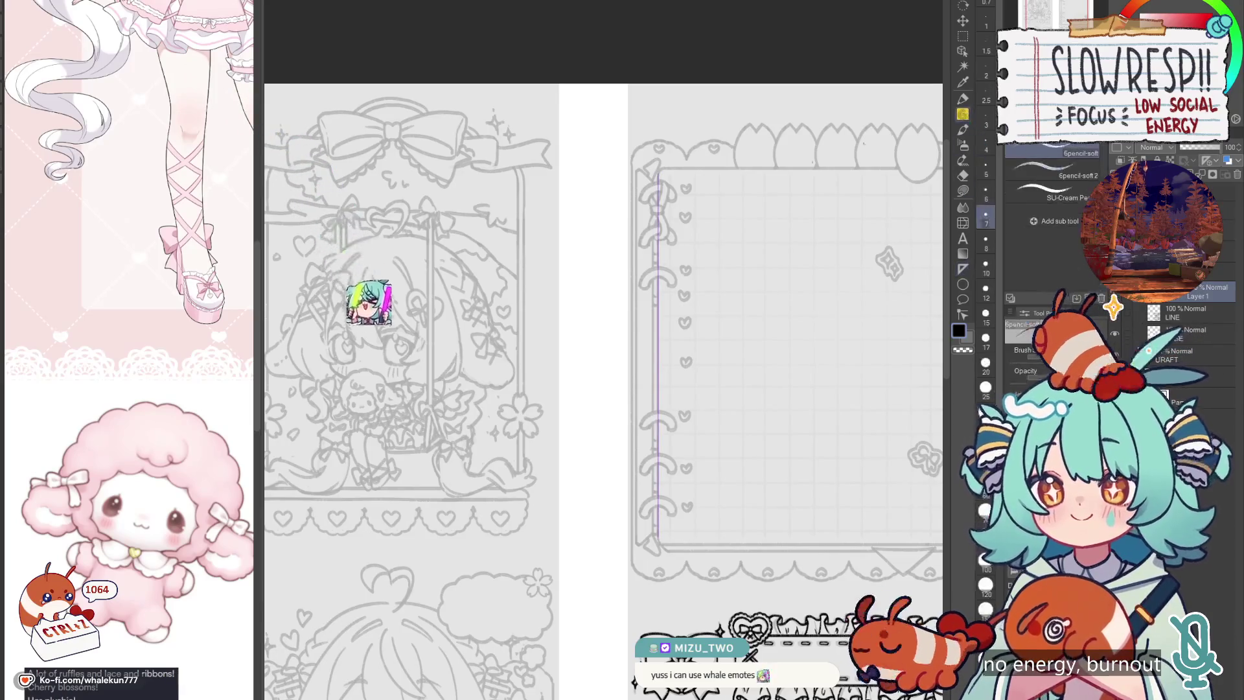
drag(657, 174, 658, 537)
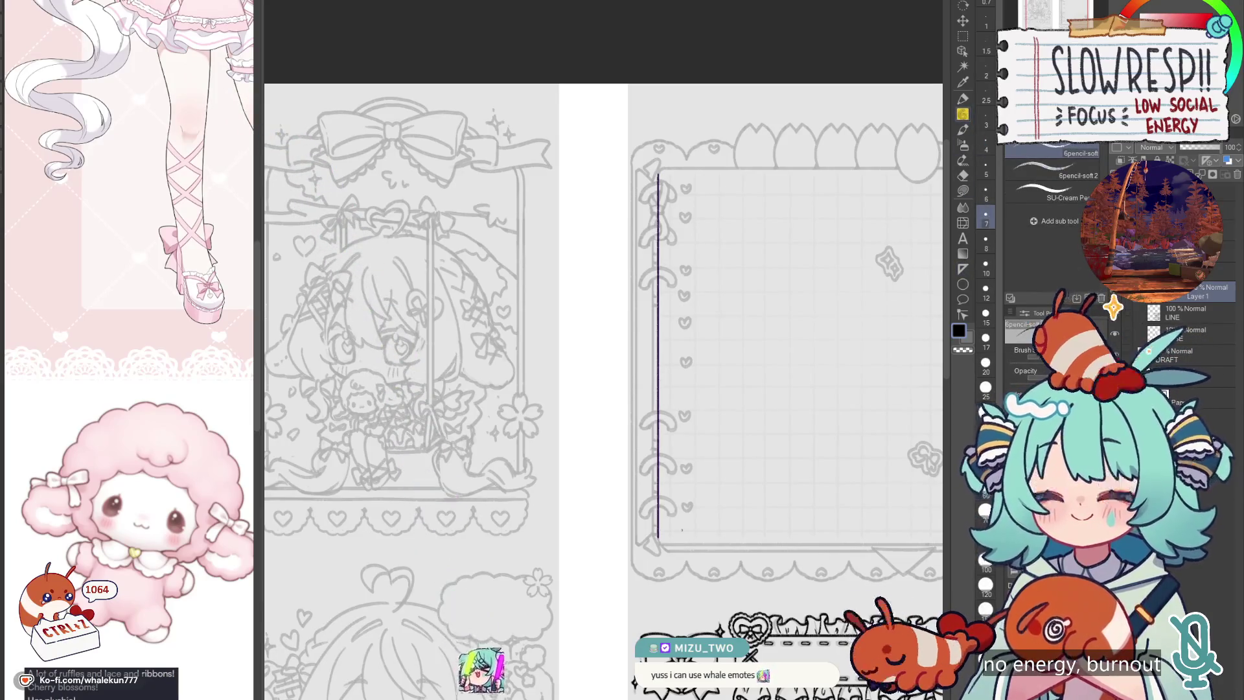
key(k)
scroll(674, 410, up, 1)
drag(678, 410, 664, 411)
key(ctrl+c)
key(ctrl+v)
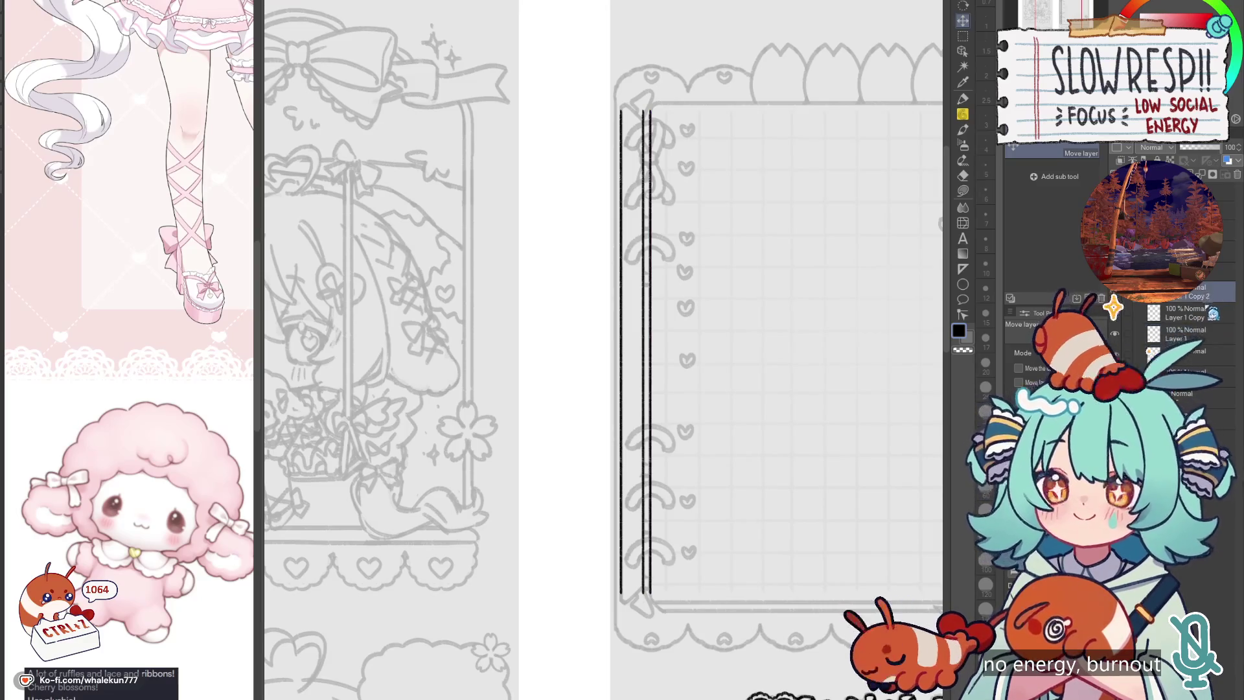
Step: Pencil a curved cap over the top of the binder lines on a new layer
mouse_move(702, 524)
mouse_down()
mouse_move(697, 576)
mouse_move(691, 432)
mouse_move(665, 424)
mouse_up()
scroll(694, 414, down, 3)
scroll(674, 421, up, 4)
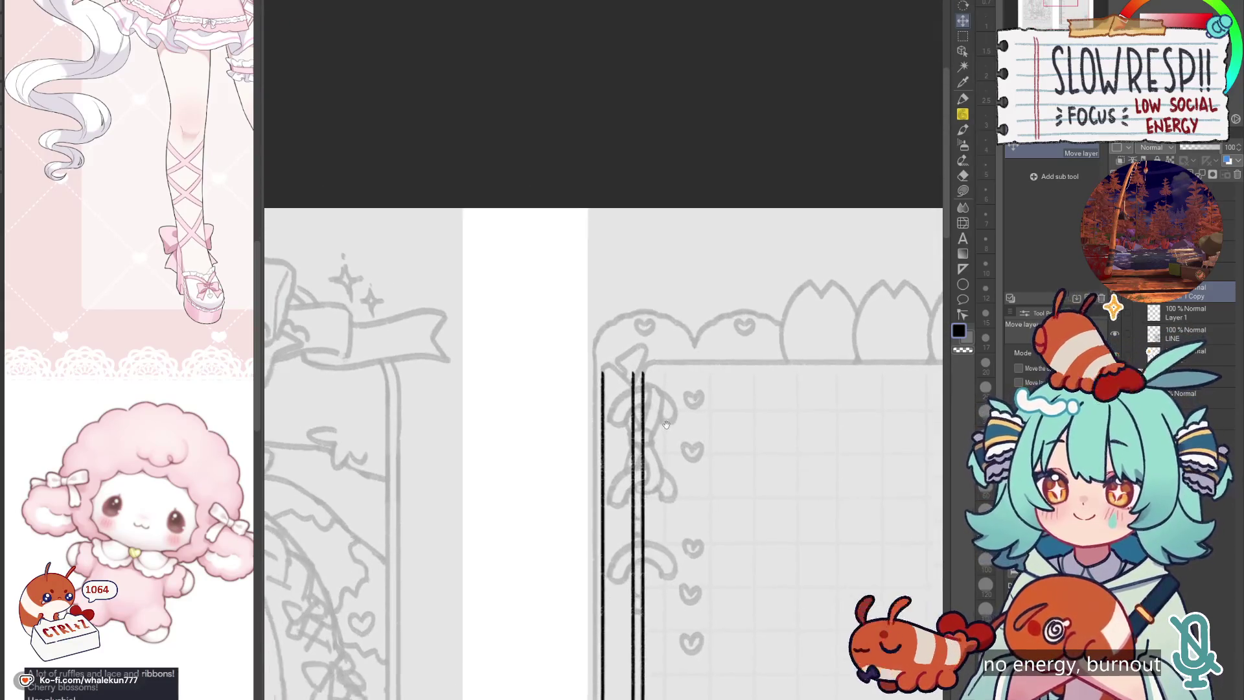
scroll(670, 414, up, 2)
key(b)
key(h)
scroll(736, 393, up, 2)
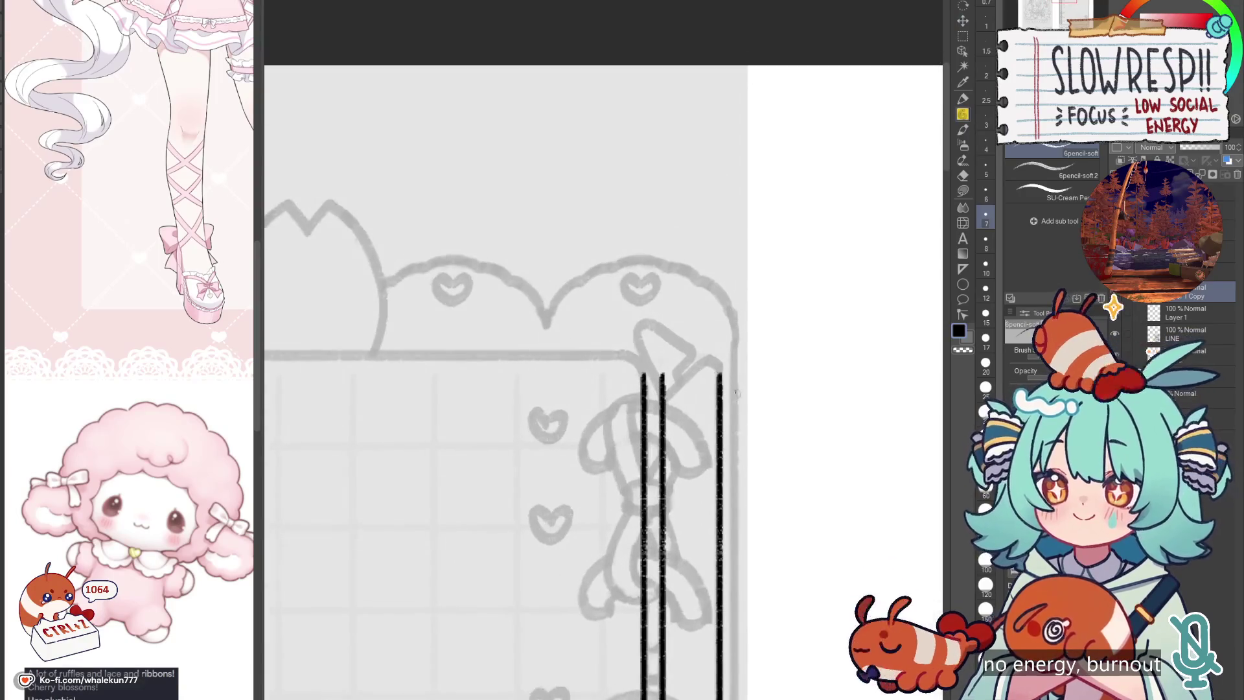
drag(790, 344, 822, 362)
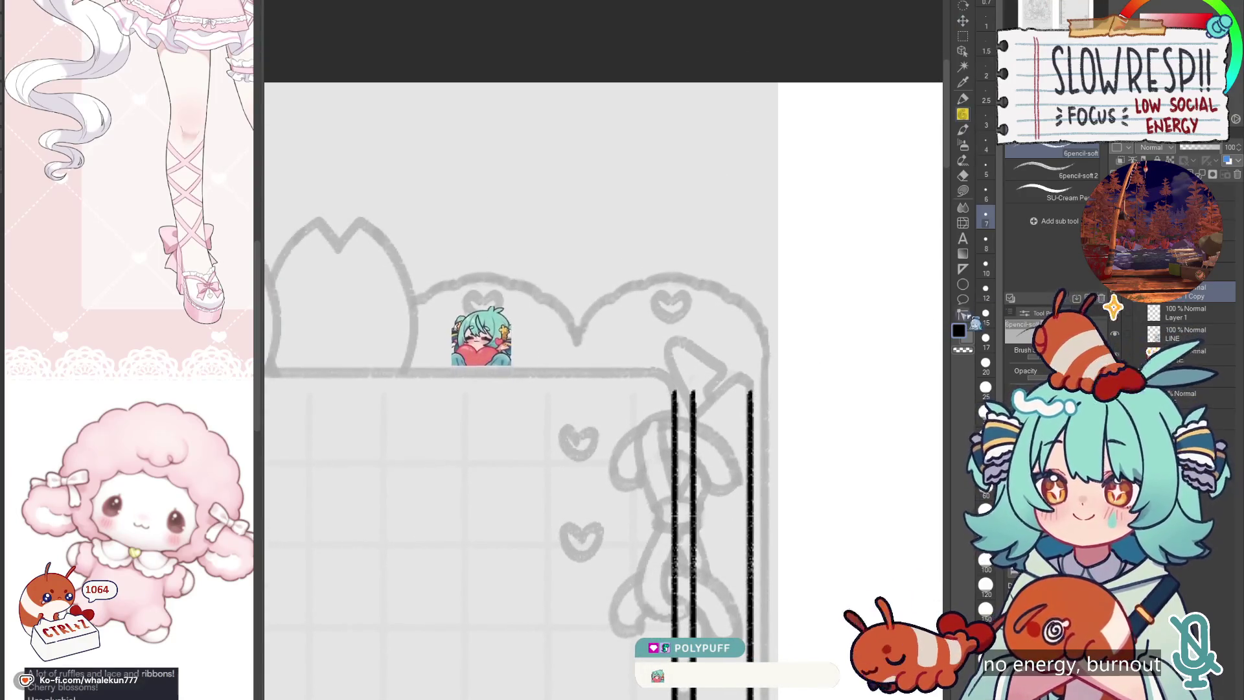
key(ctrl+shift+n)
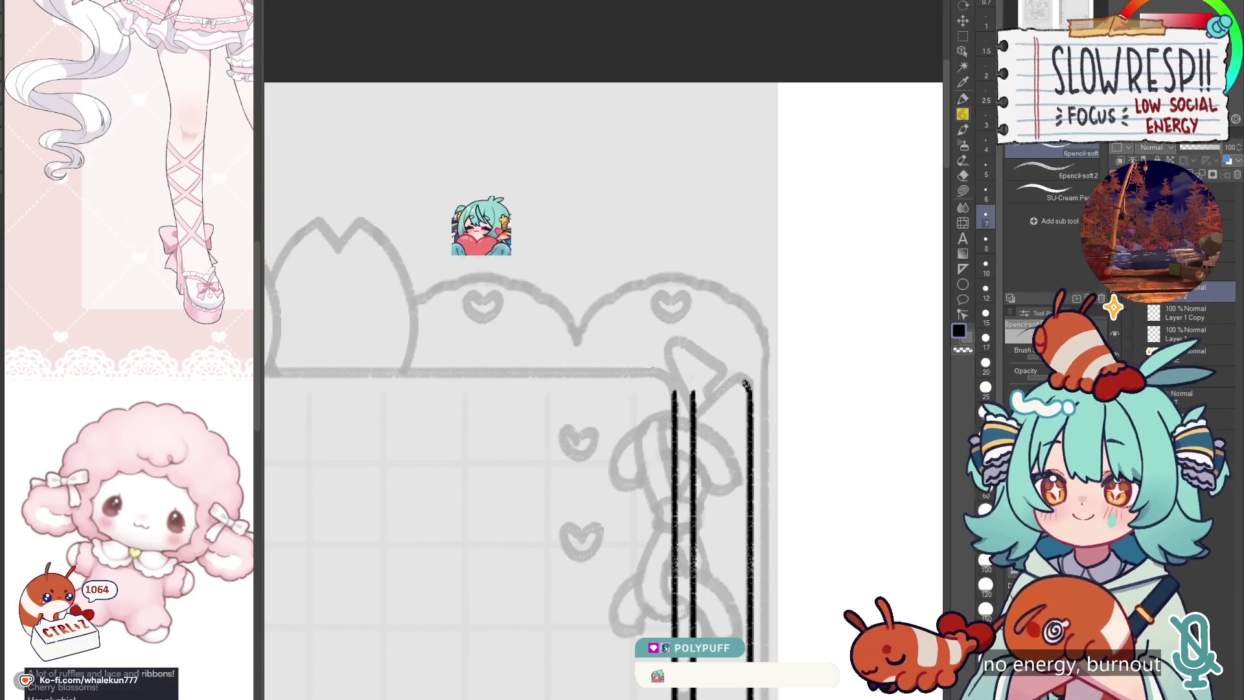
mouse_move(745, 384)
mouse_down()
mouse_move(696, 411)
mouse_move(735, 381)
mouse_up()
key(ctrl+z)
key(h)
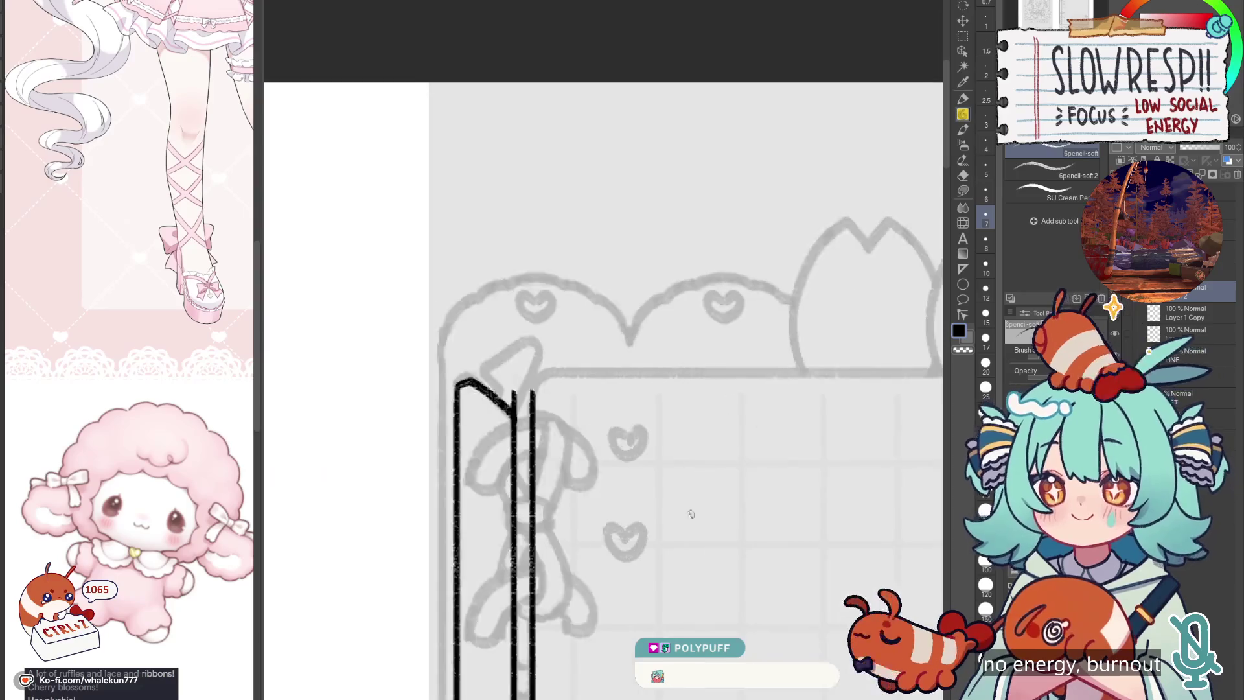
Step: Duplicate the cap layer and flip the copy with Transform to close the other end
key(ctrl+c)
key(ctrl+v)
key(ctrl+t)
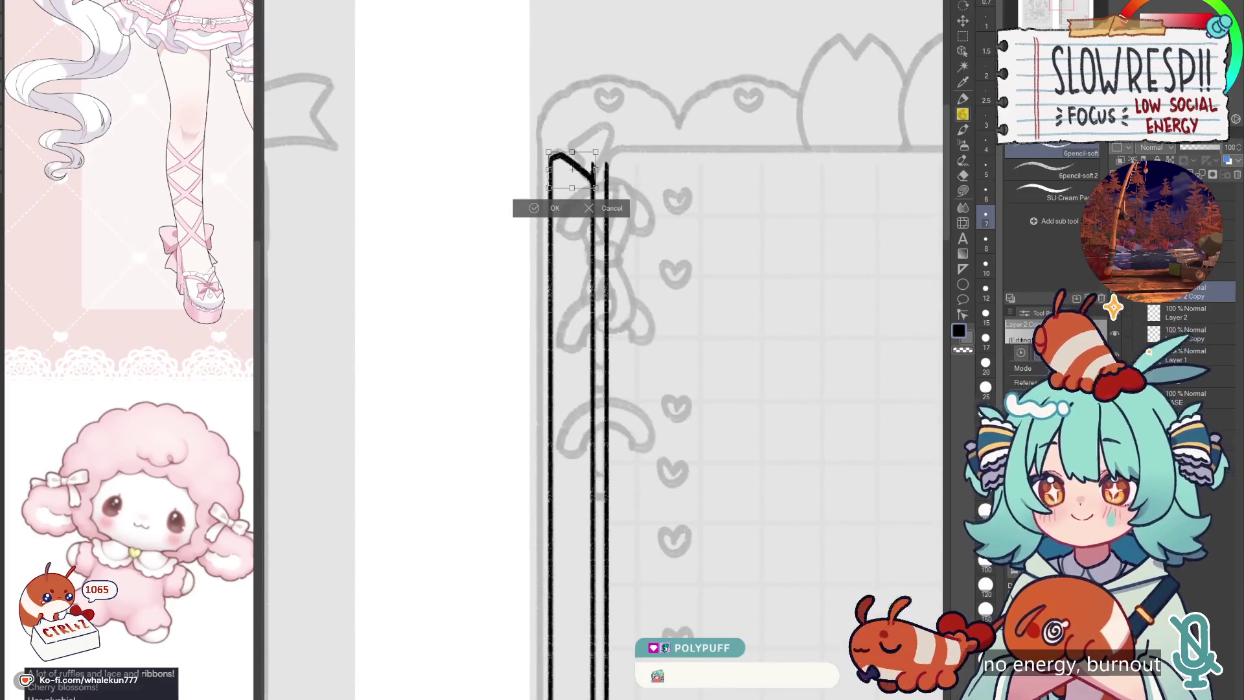
key(Return)
key(k)
scroll(697, 164, down, 3)
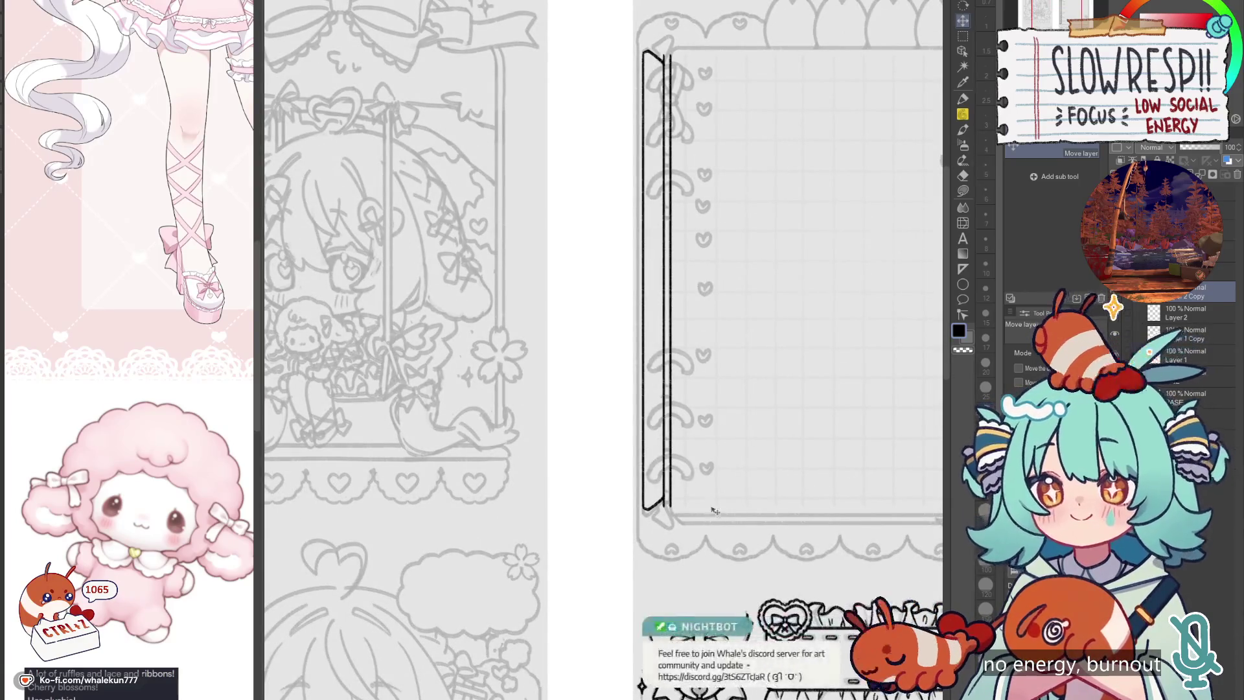
Step: Lay a Linear ruler along the top edge of the notebook frame
drag(715, 492, 711, 512)
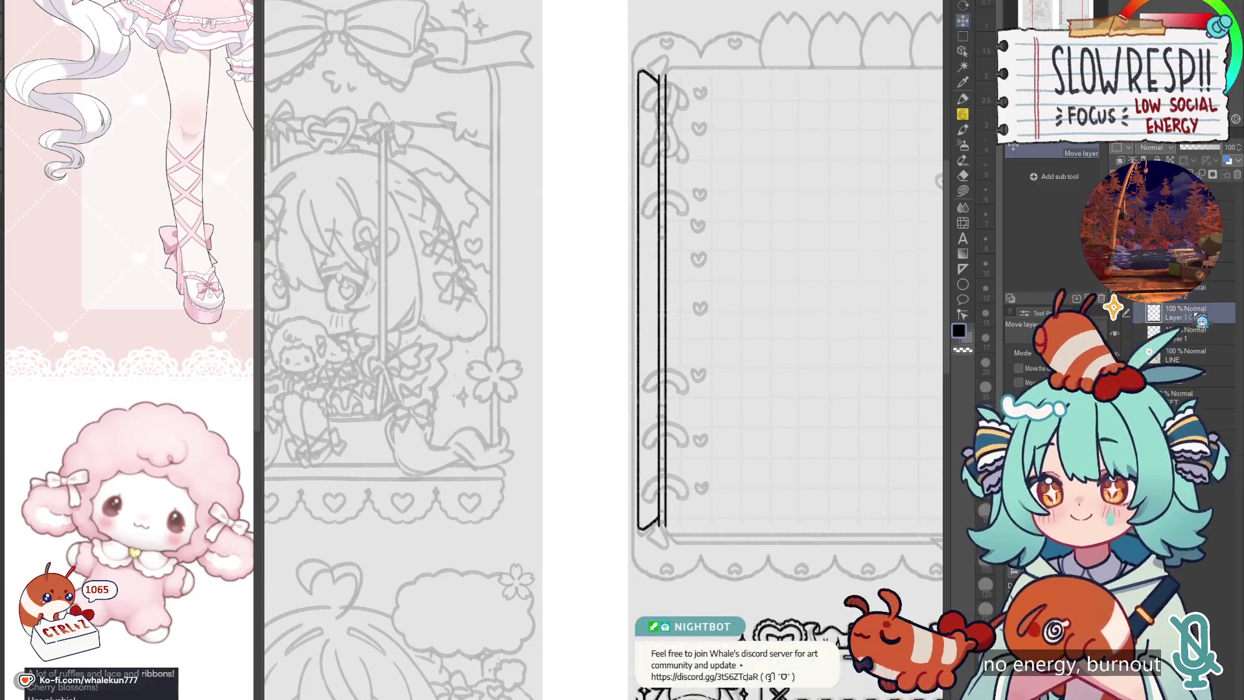
key(e)
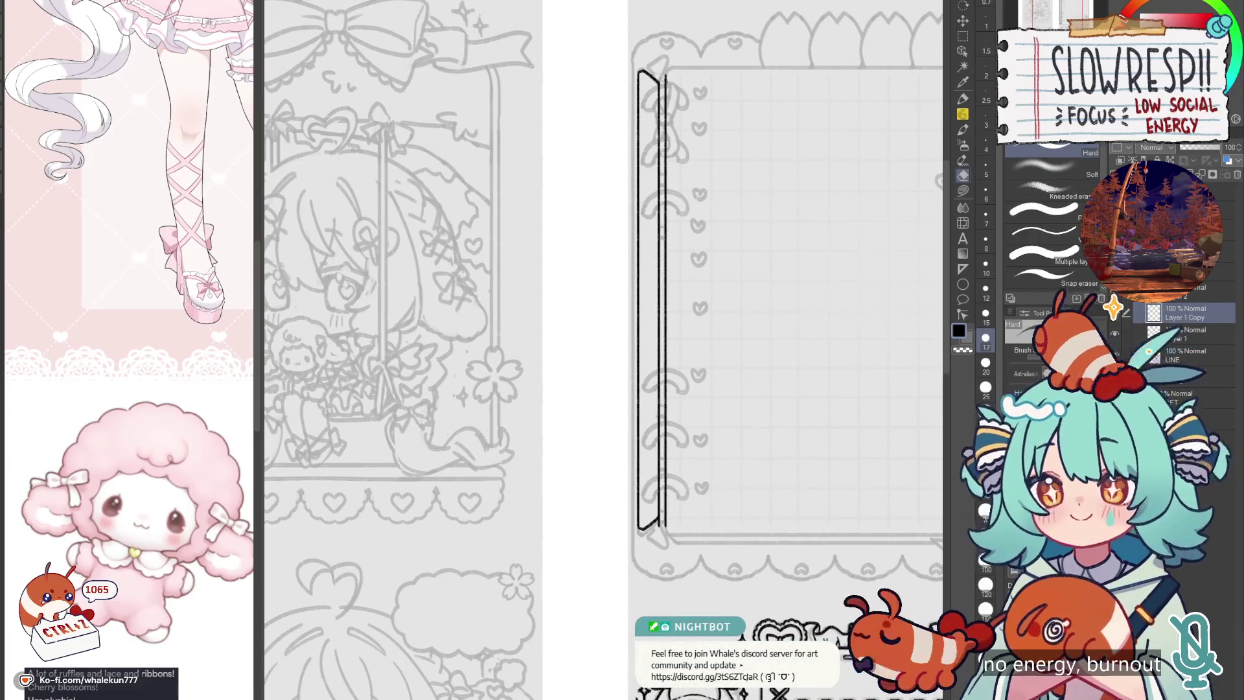
drag(653, 531, 677, 457)
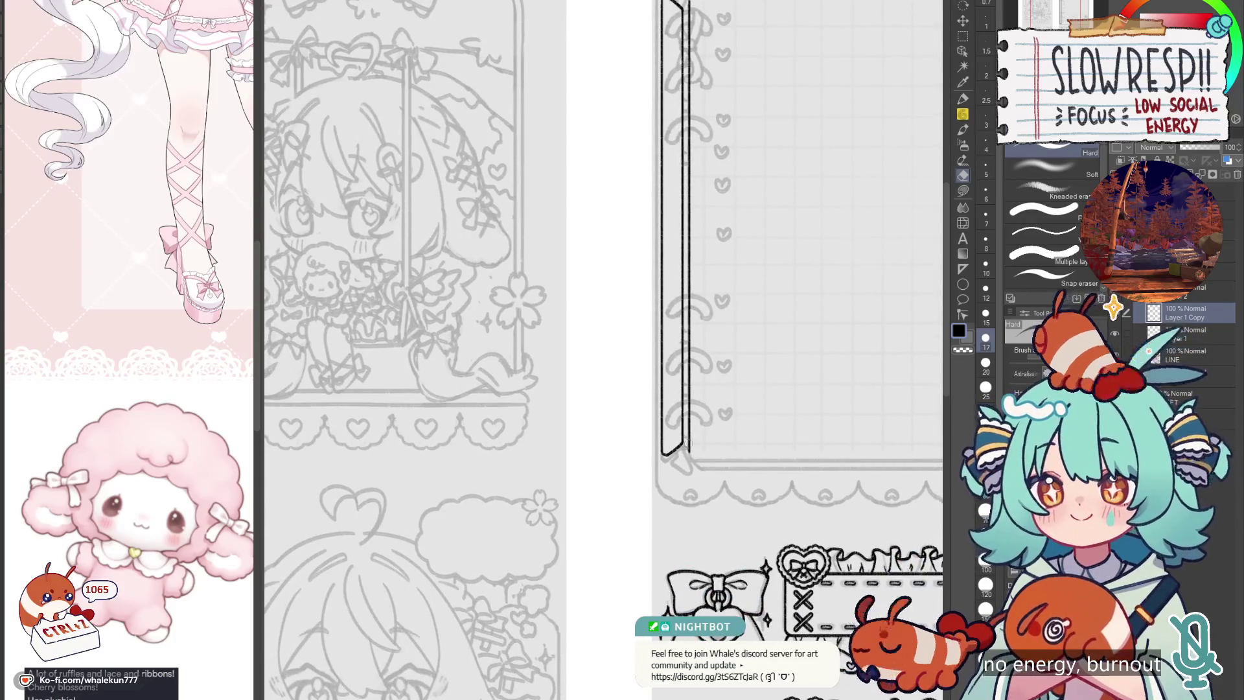
drag(836, 452, 808, 606)
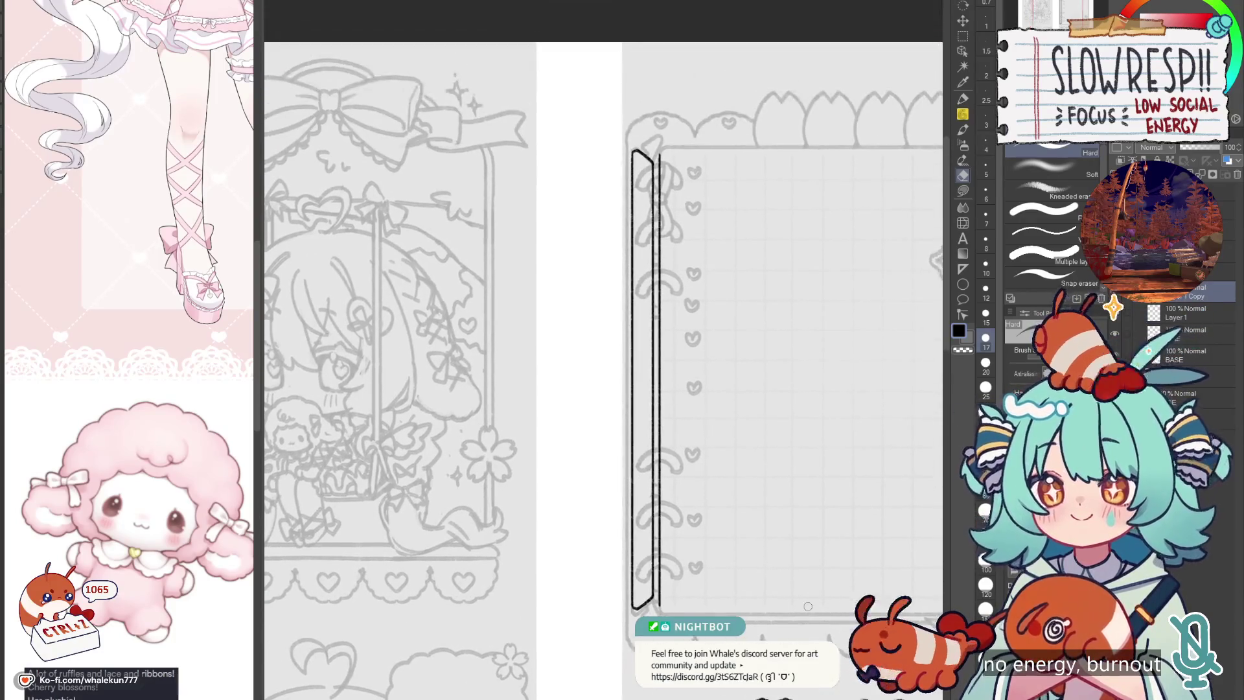
drag(745, 389, 595, 398)
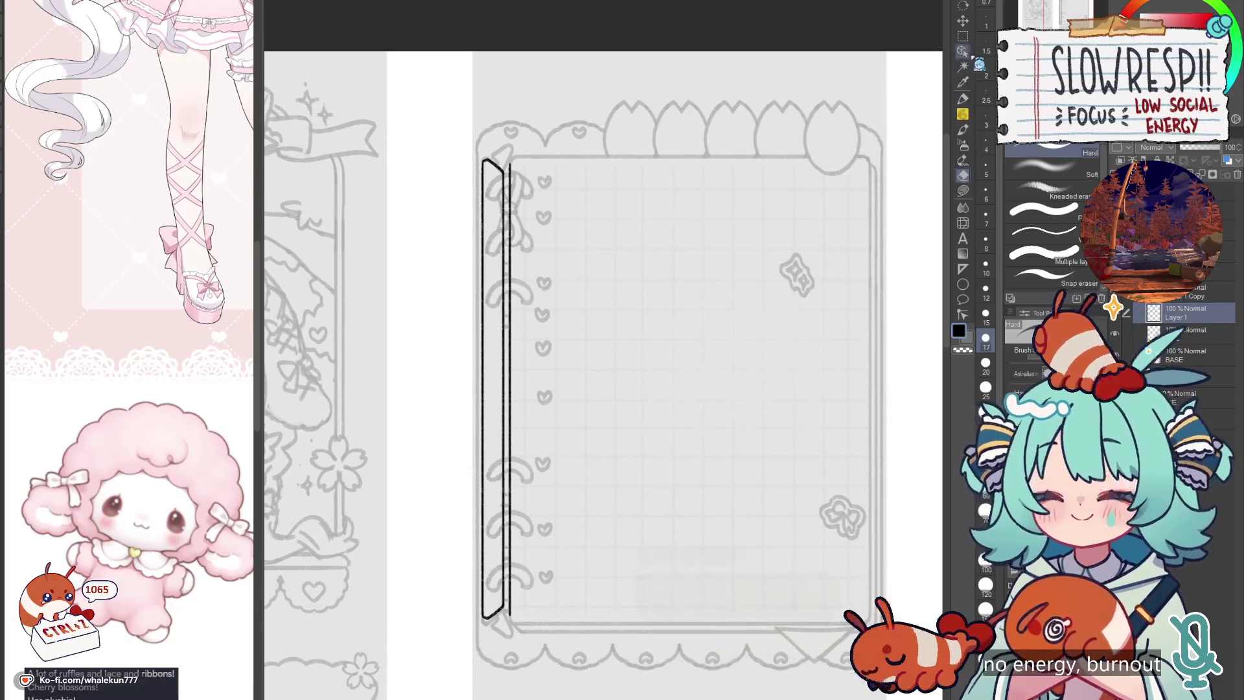
click(963, 271)
mouse_move(685, 244)
mouse_down()
mouse_move(682, 364)
mouse_move(587, 468)
mouse_up()
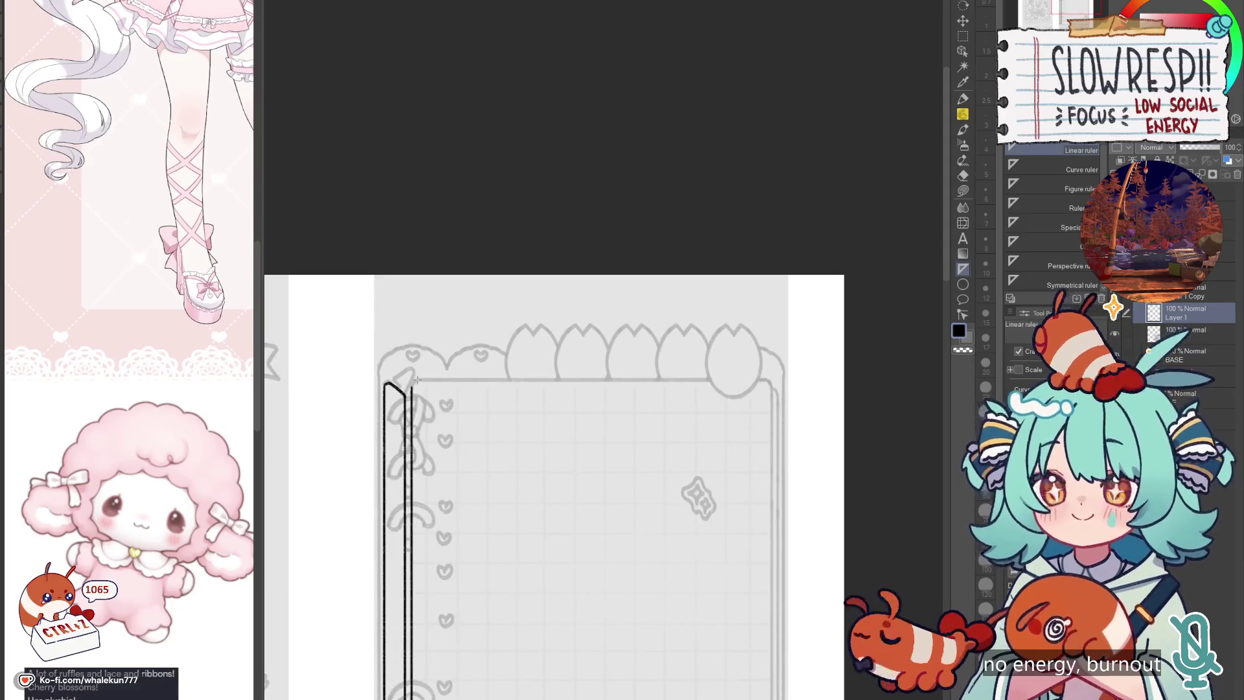
drag(508, 382, 764, 401)
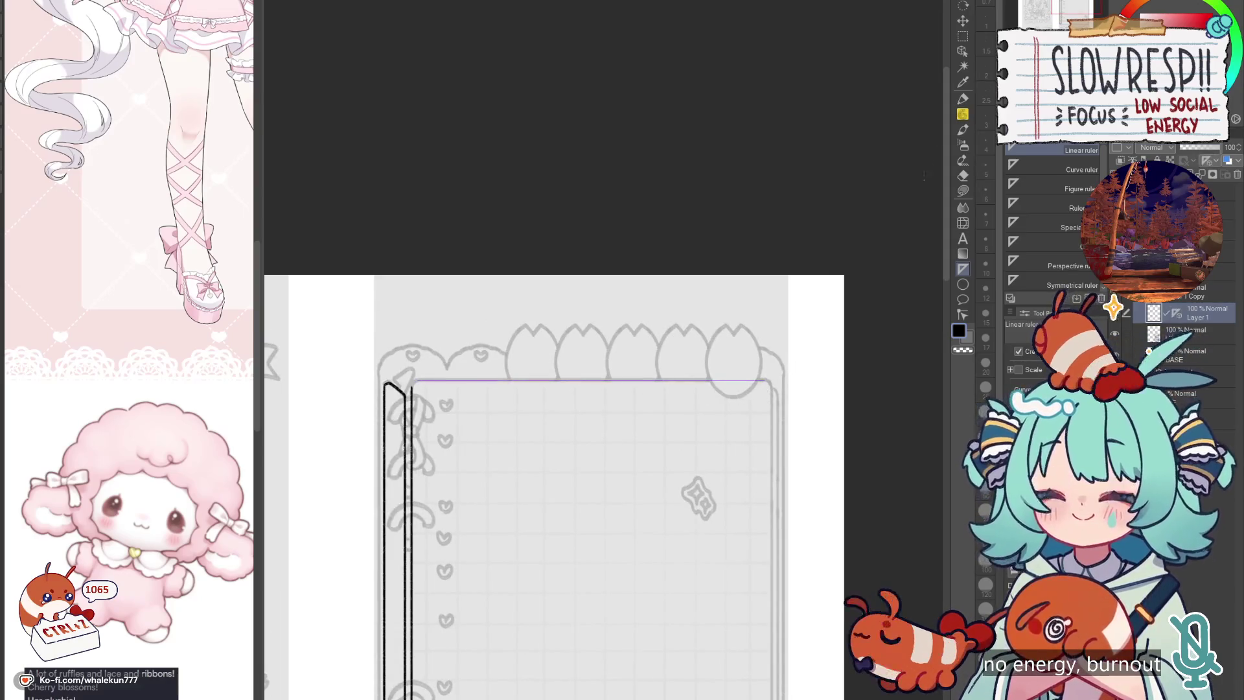
Step: Ink the frame's top edge with a rounded corner, redrawing the corner
key(p)
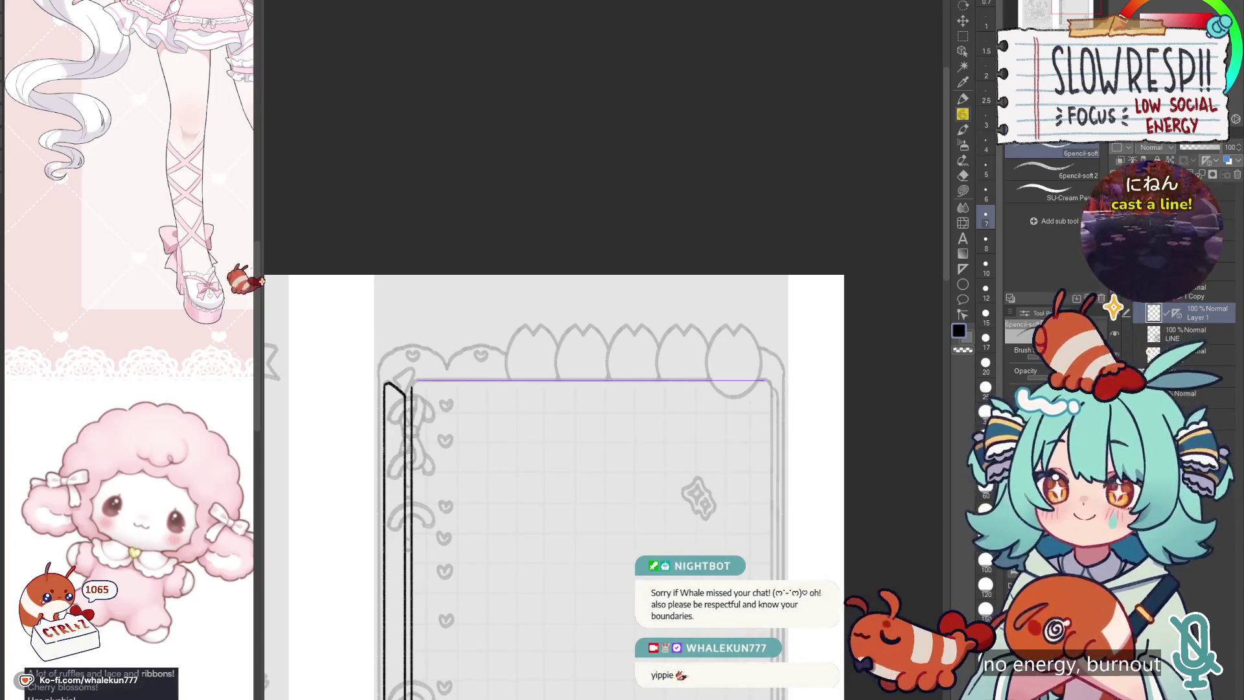
drag(657, 480, 797, 480)
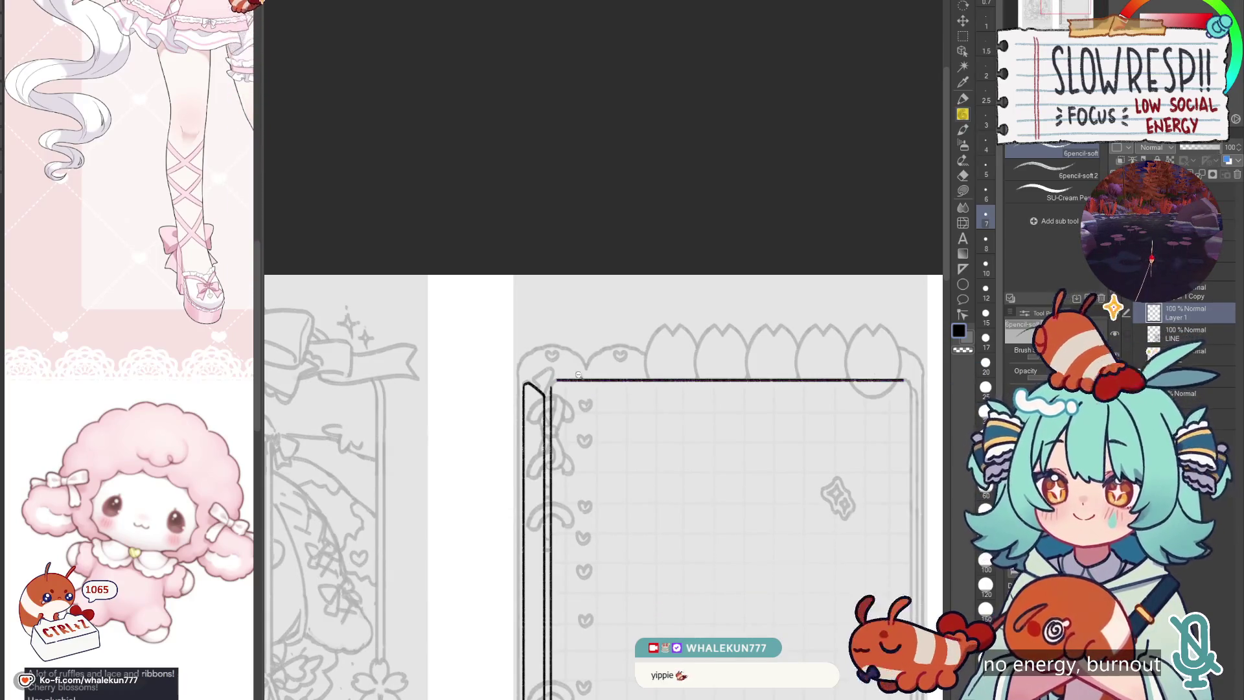
scroll(579, 375, up, 3)
mouse_move(525, 396)
mouse_down()
mouse_move(509, 421)
mouse_move(858, 447)
mouse_up()
key(ctrl+z)
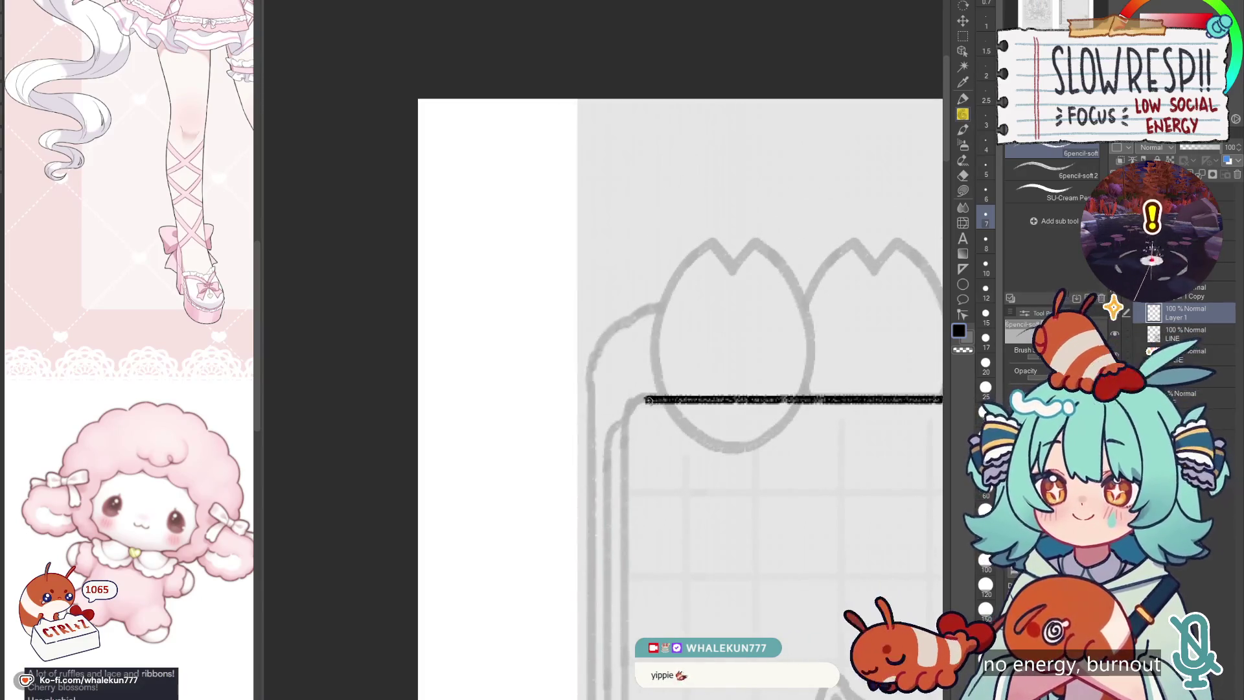
drag(647, 399, 625, 423)
key(ctrl+z)
Step: Duplicate the border and open Transform on the copy
key(h)
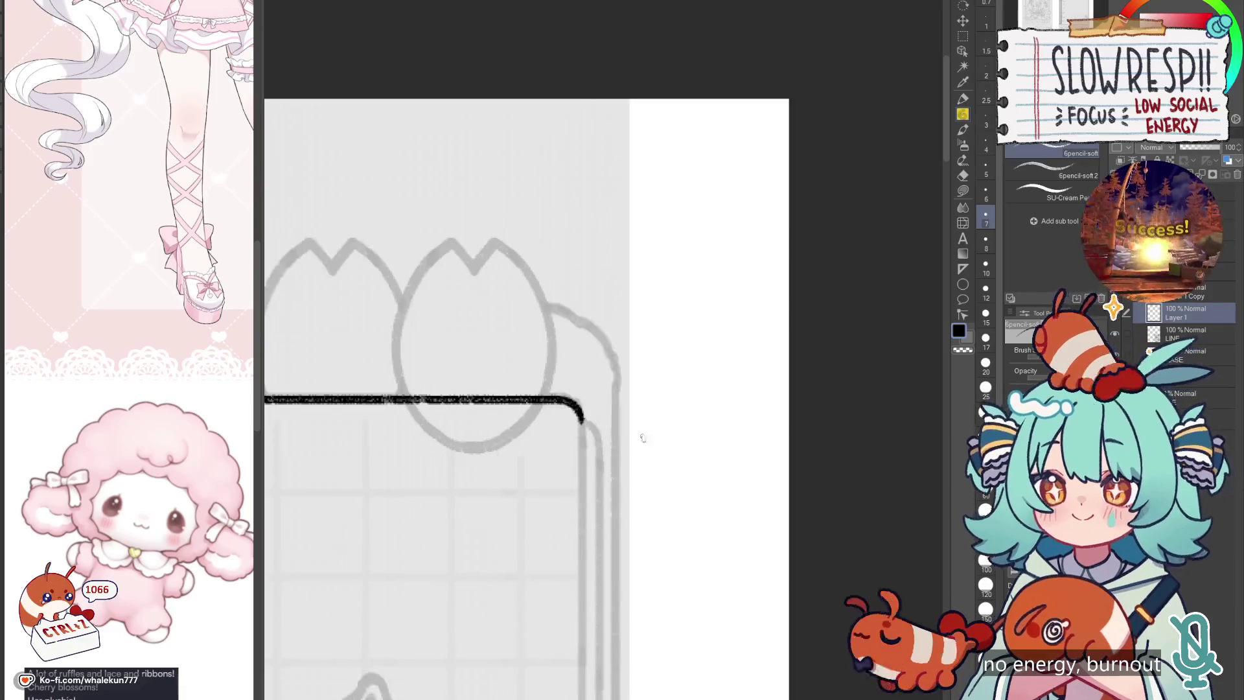
scroll(642, 438, down, 5)
key(ctrl+t)
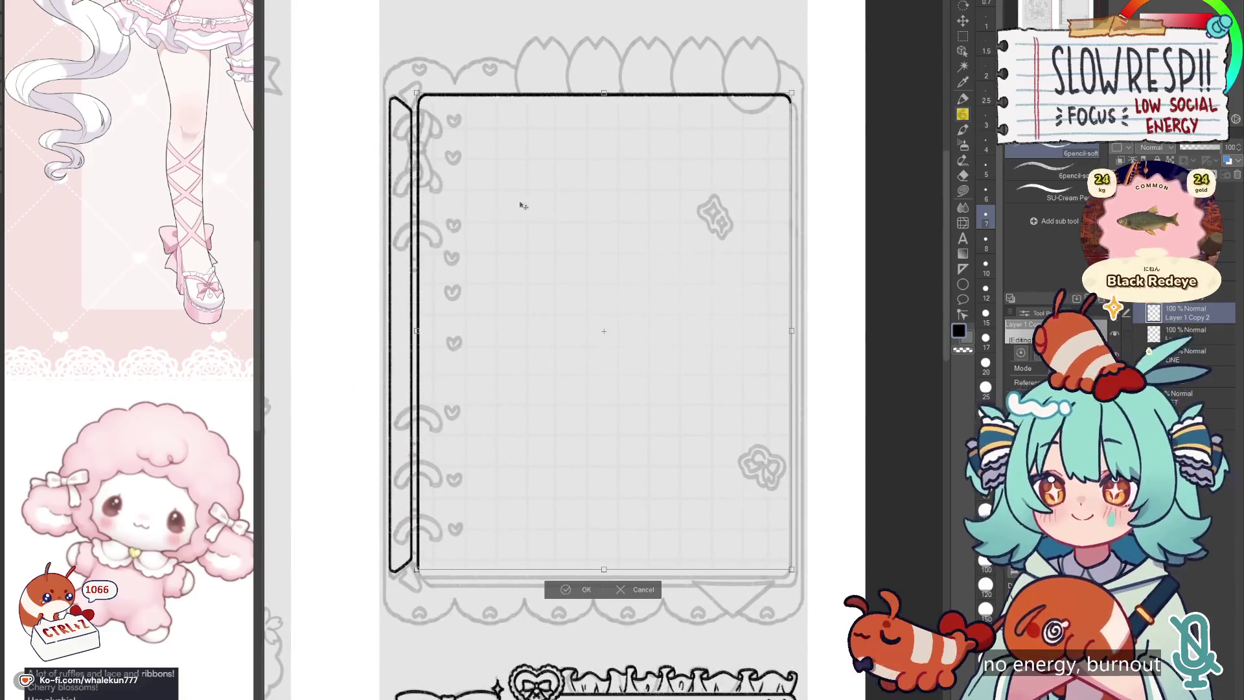
Step: Confirm the frame copy and shift it slightly down and right, keeping it on its own layer
click(582, 590)
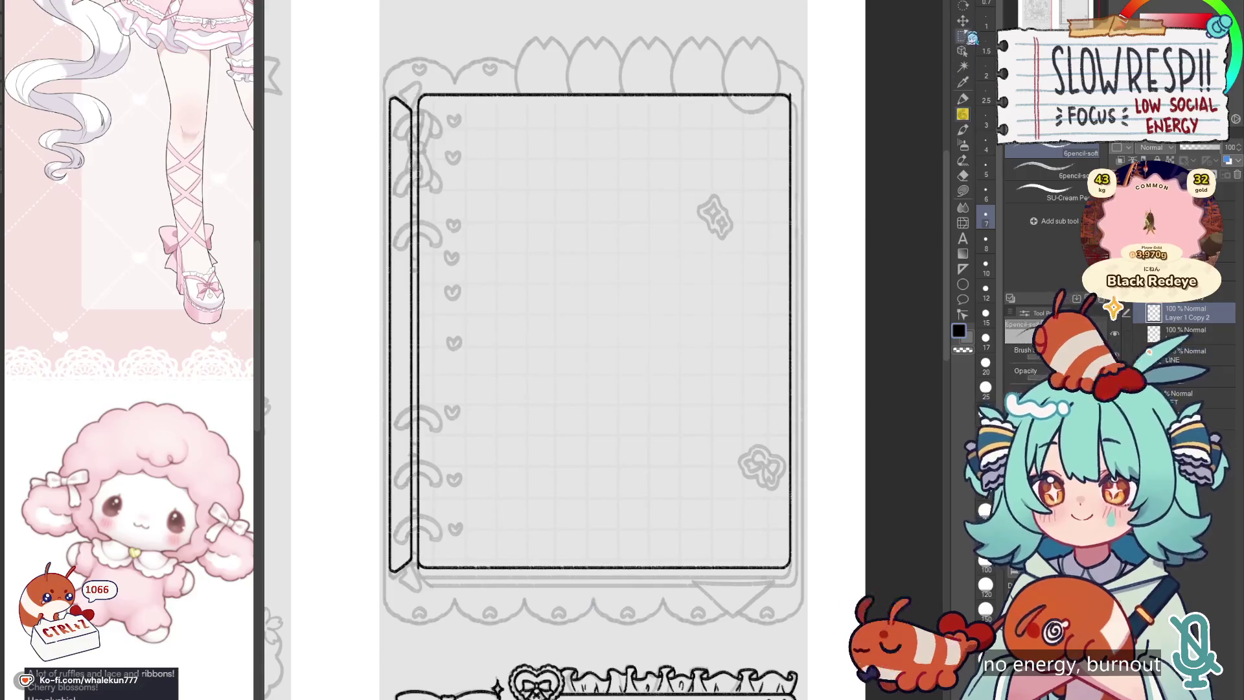
key(k)
drag(763, 479, 770, 485)
key(ctrl+e)
key(ctrl+z)
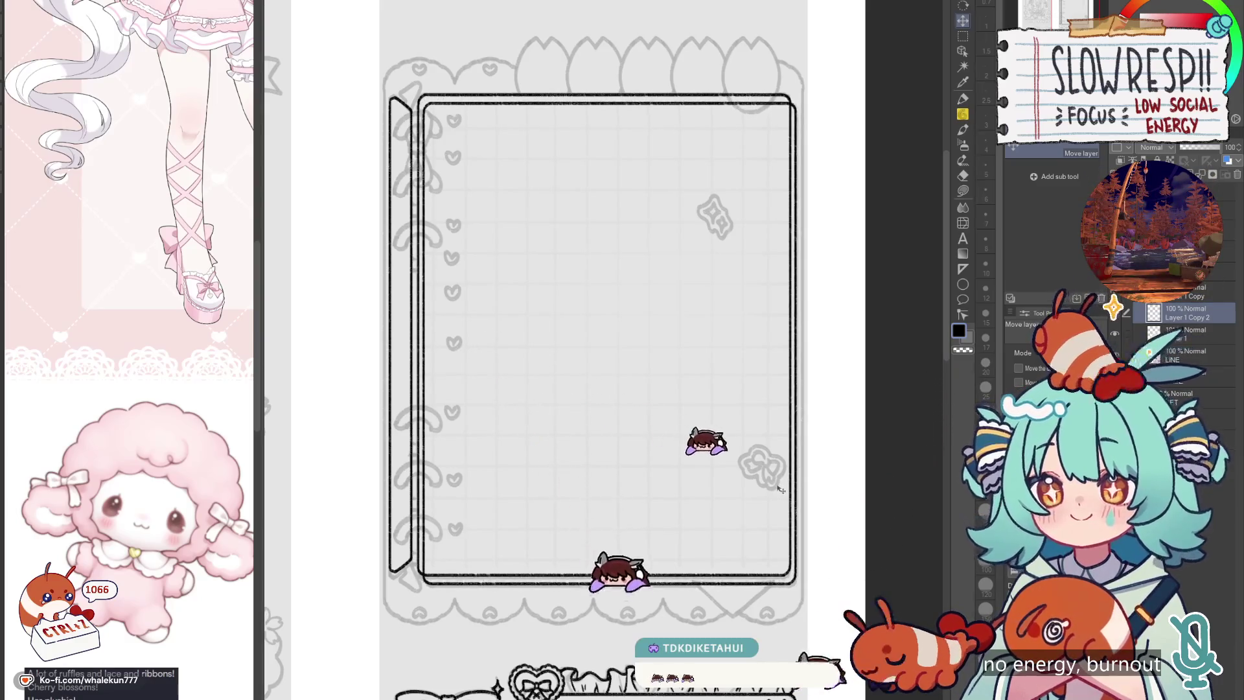
Step: Erase the copy's inner left and top lines so only the right and bottom offset remains
key(e)
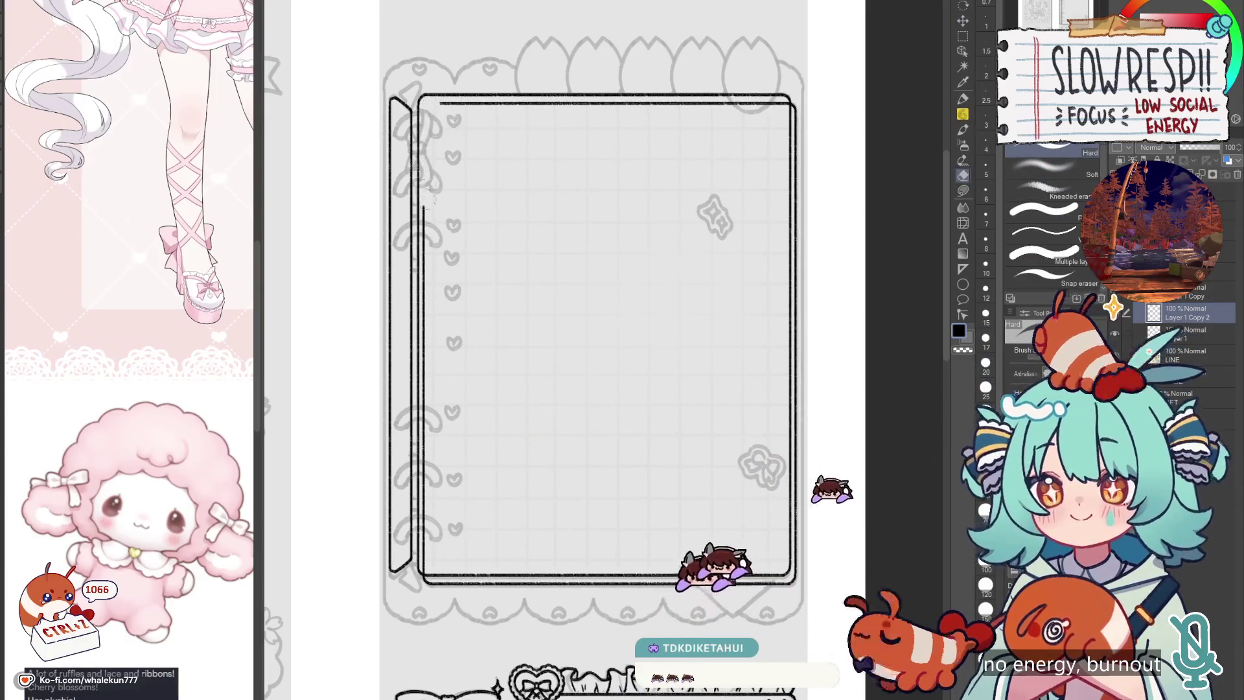
drag(432, 106, 426, 565)
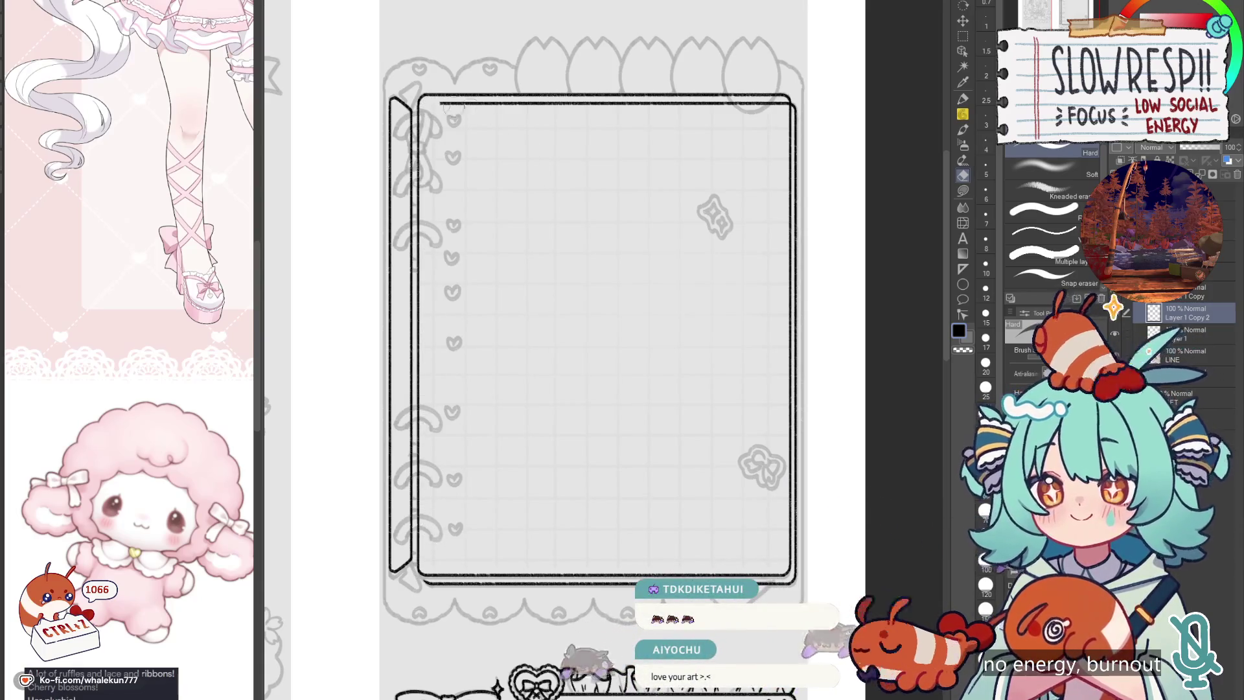
drag(441, 104, 768, 104)
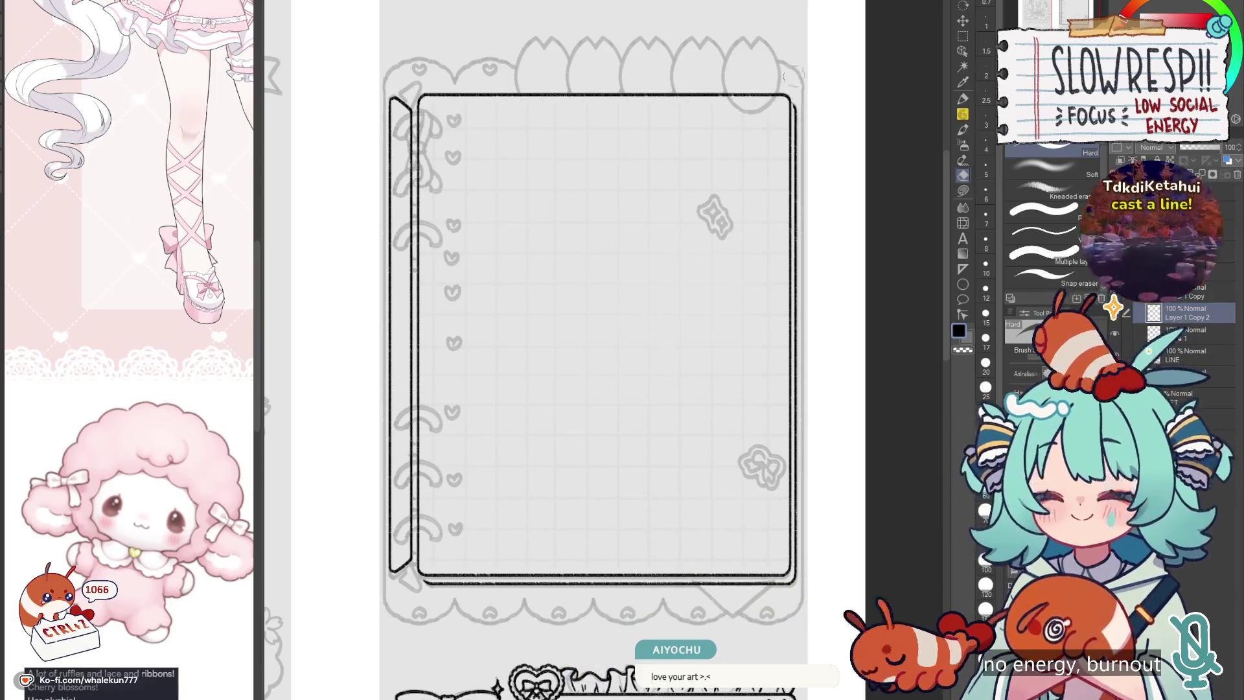
key(p)
scroll(648, 259, up, 3)
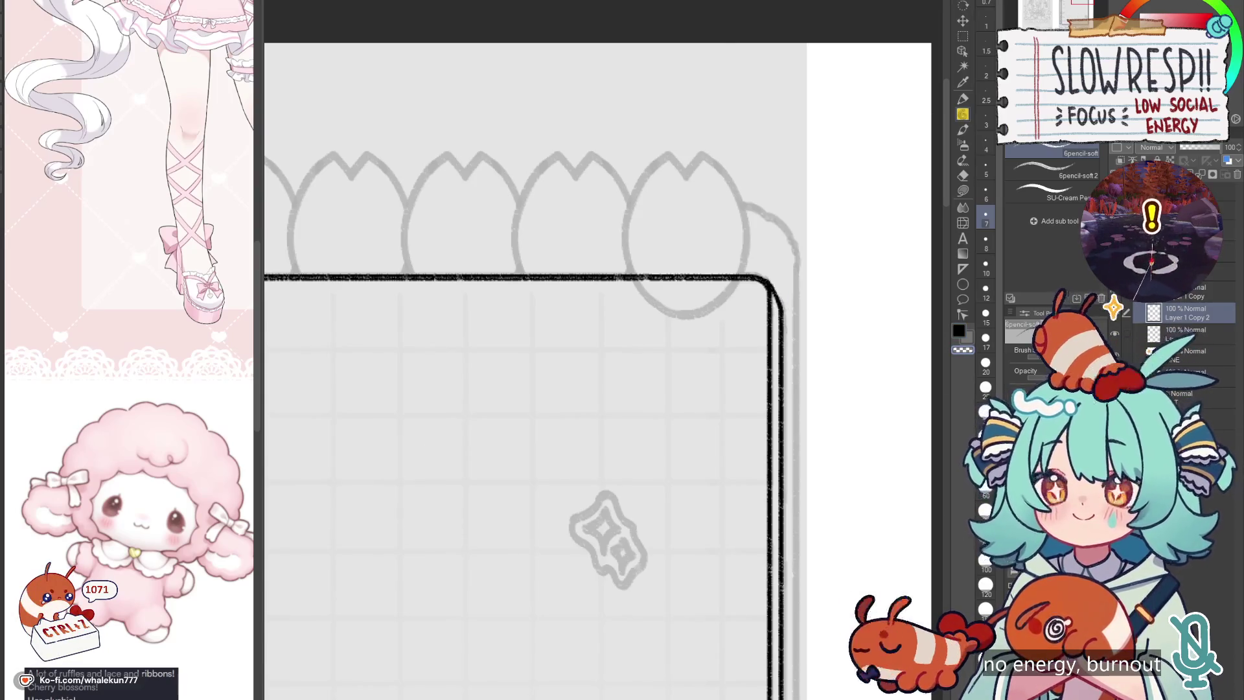
scroll(602, 349, down, 3)
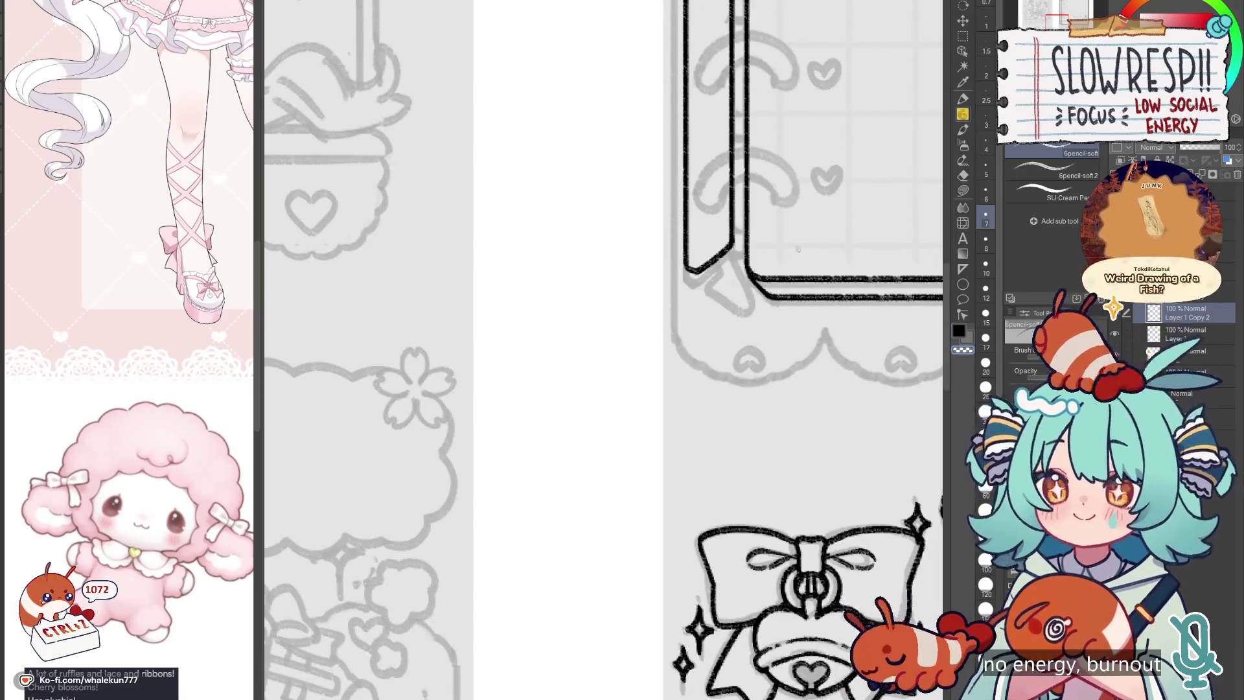
scroll(798, 248, down, 3)
scroll(655, 556, up, 3)
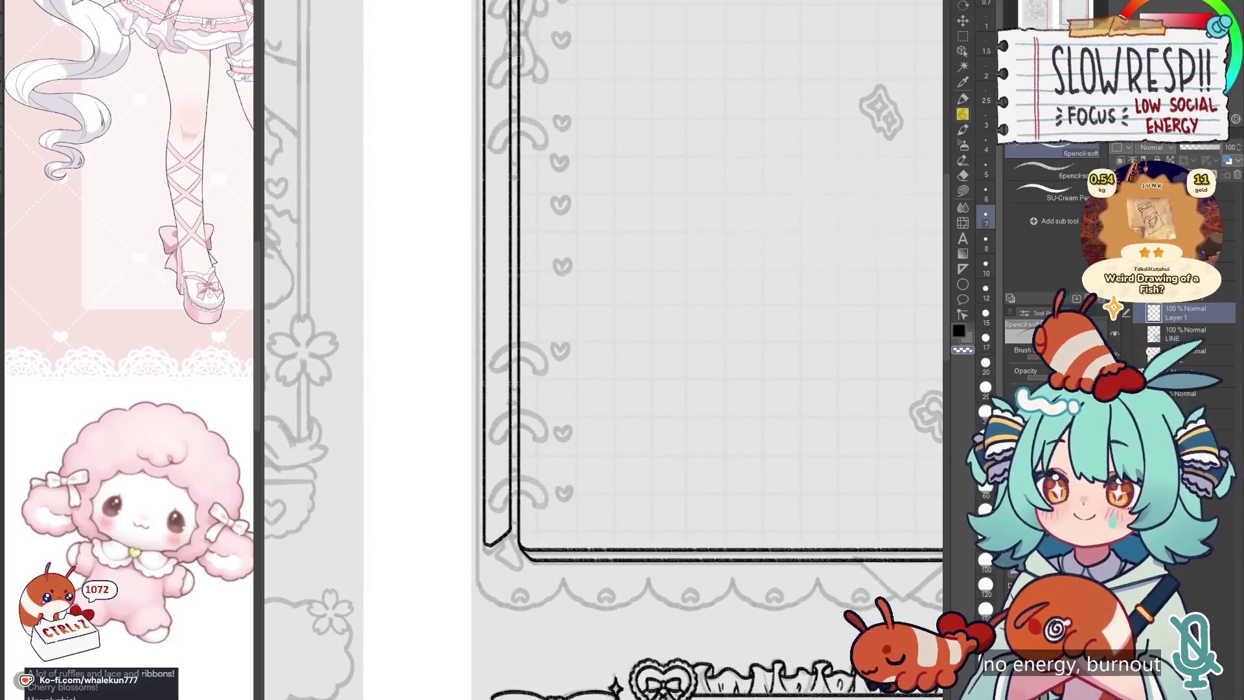
scroll(650, 513, down, 3)
scroll(650, 513, up, 3)
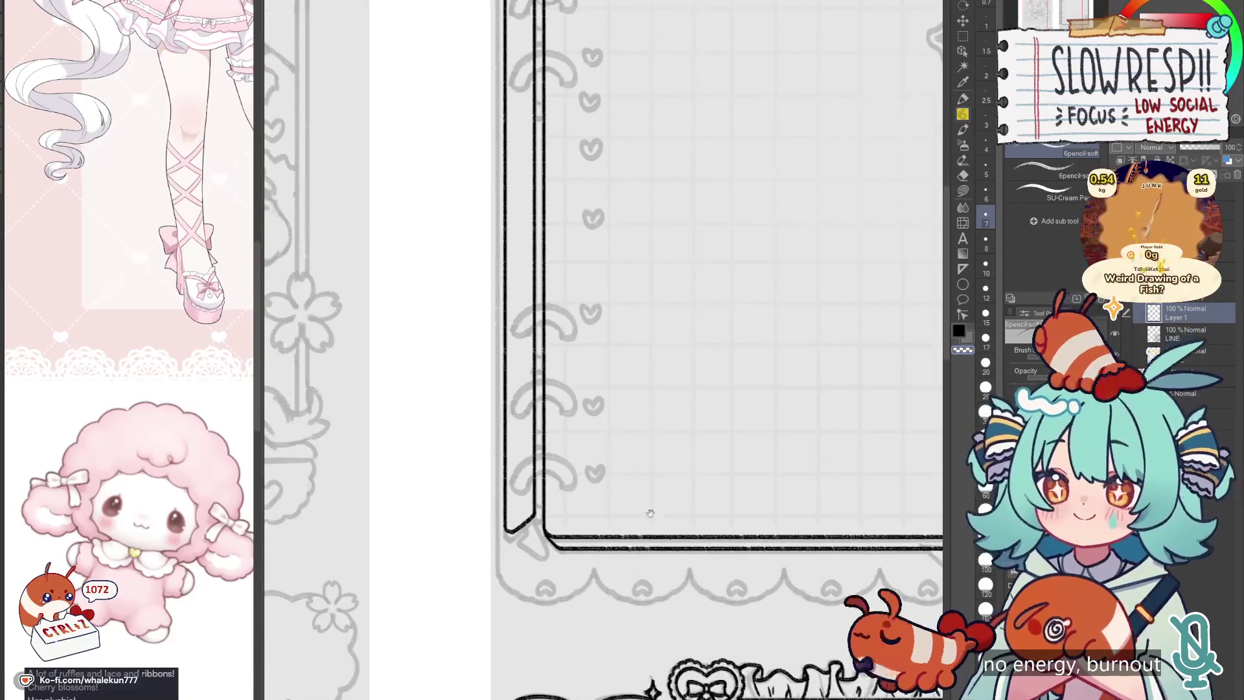
drag(650, 513, 807, 356)
scroll(807, 356, down, 3)
scroll(562, 412, up, 3)
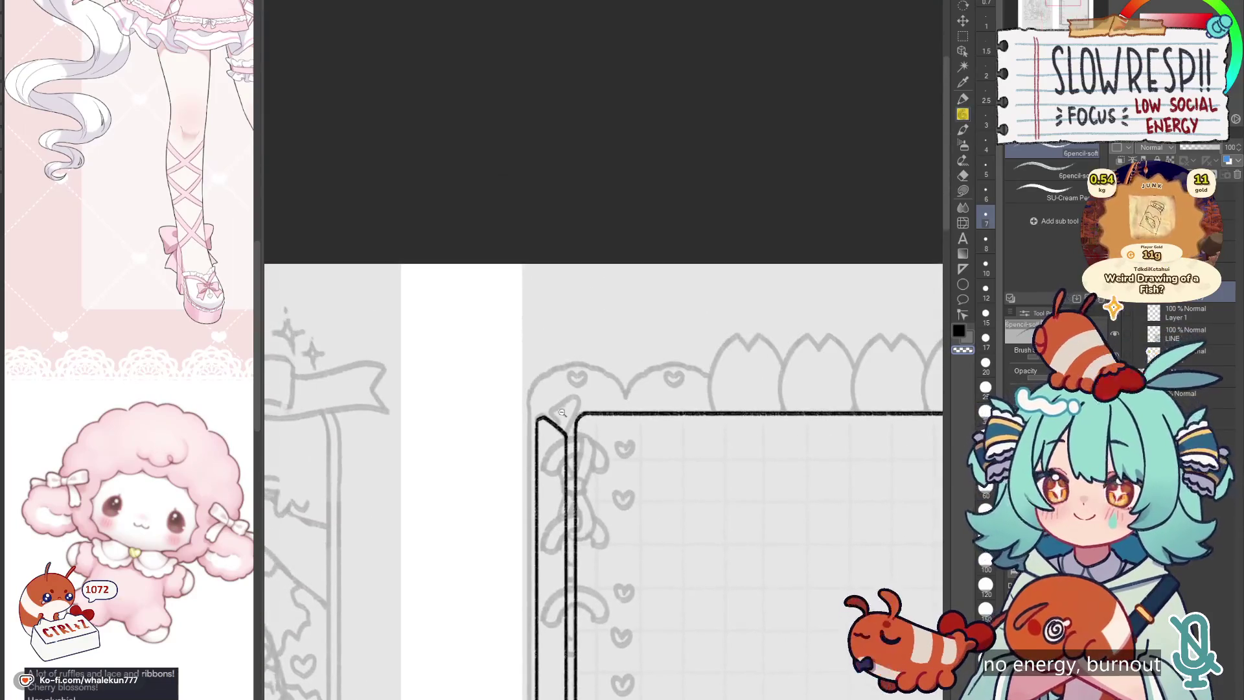
Step: Remove the stray marks and redraw the small hooked tab at the frame's top-left corner
scroll(562, 412, up, 2)
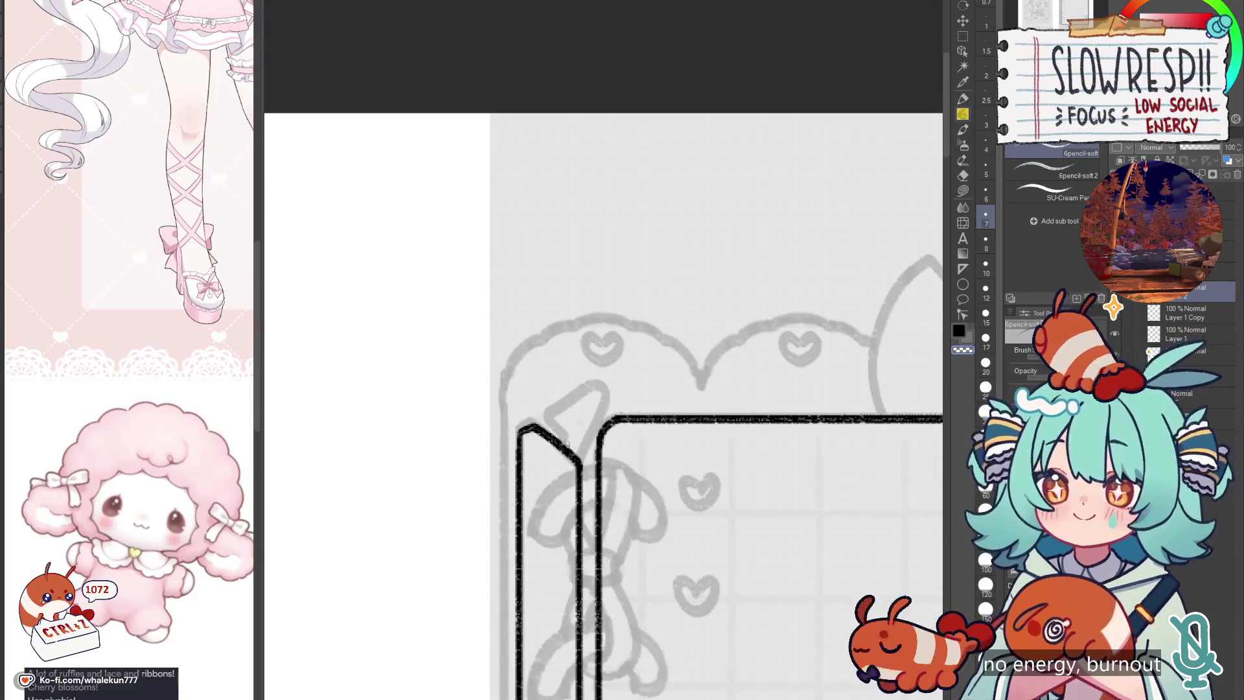
key(ctrl+z)
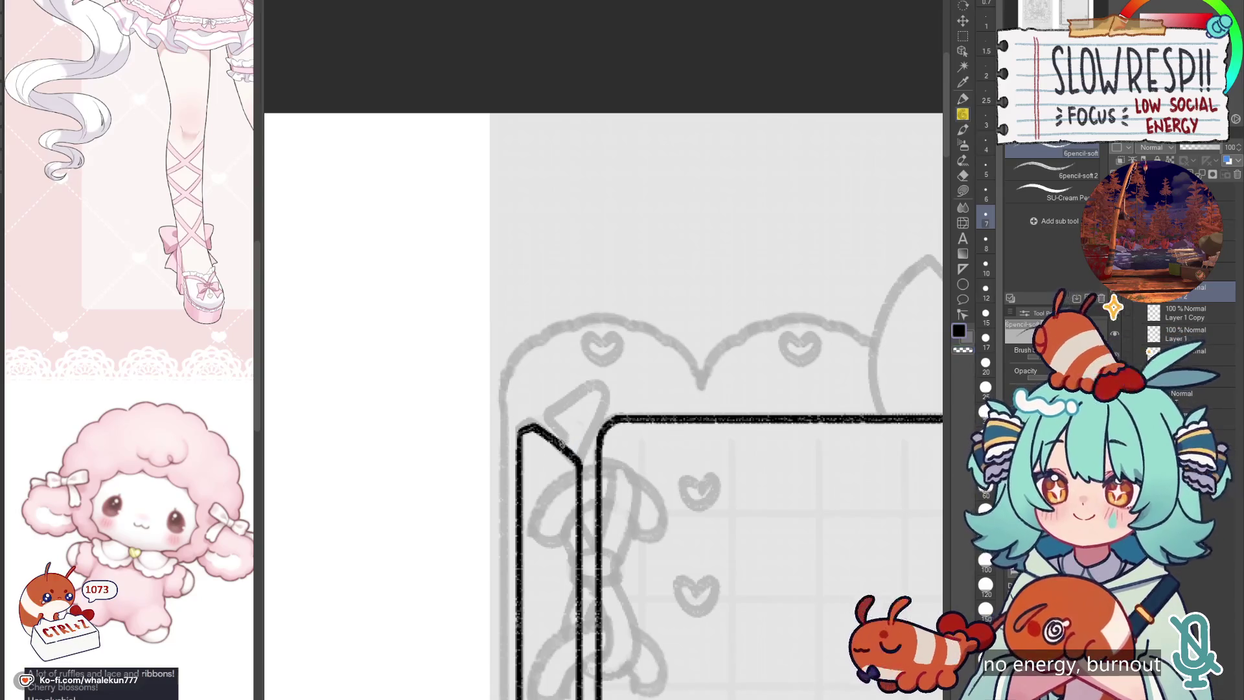
key(ctrl+z)
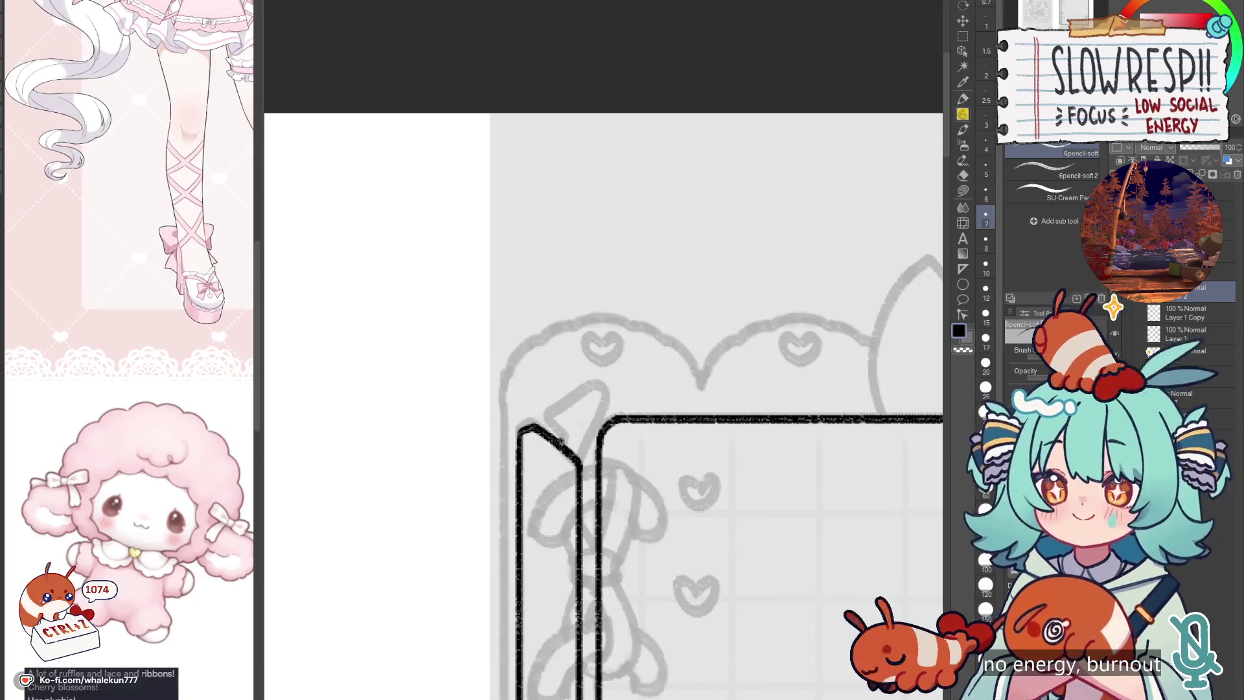
mouse_move(548, 418)
mouse_down()
mouse_move(568, 443)
mouse_move(596, 387)
mouse_move(605, 408)
mouse_up()
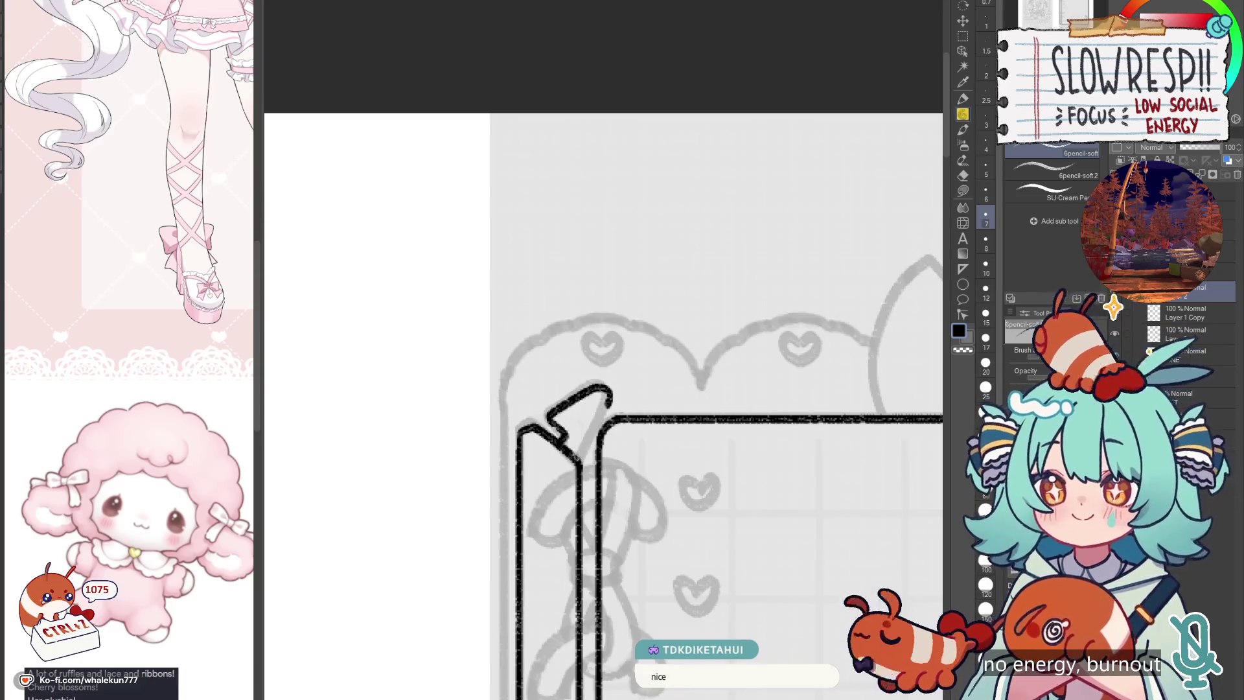
key(ctrl+z)
mouse_move(575, 454)
mouse_down()
mouse_move(612, 405)
mouse_move(590, 388)
mouse_move(562, 407)
mouse_move(592, 382)
mouse_move(609, 390)
mouse_move(578, 457)
mouse_up()
key(ctrl+z)
key(ctrl+z)
key(ctrl+z)
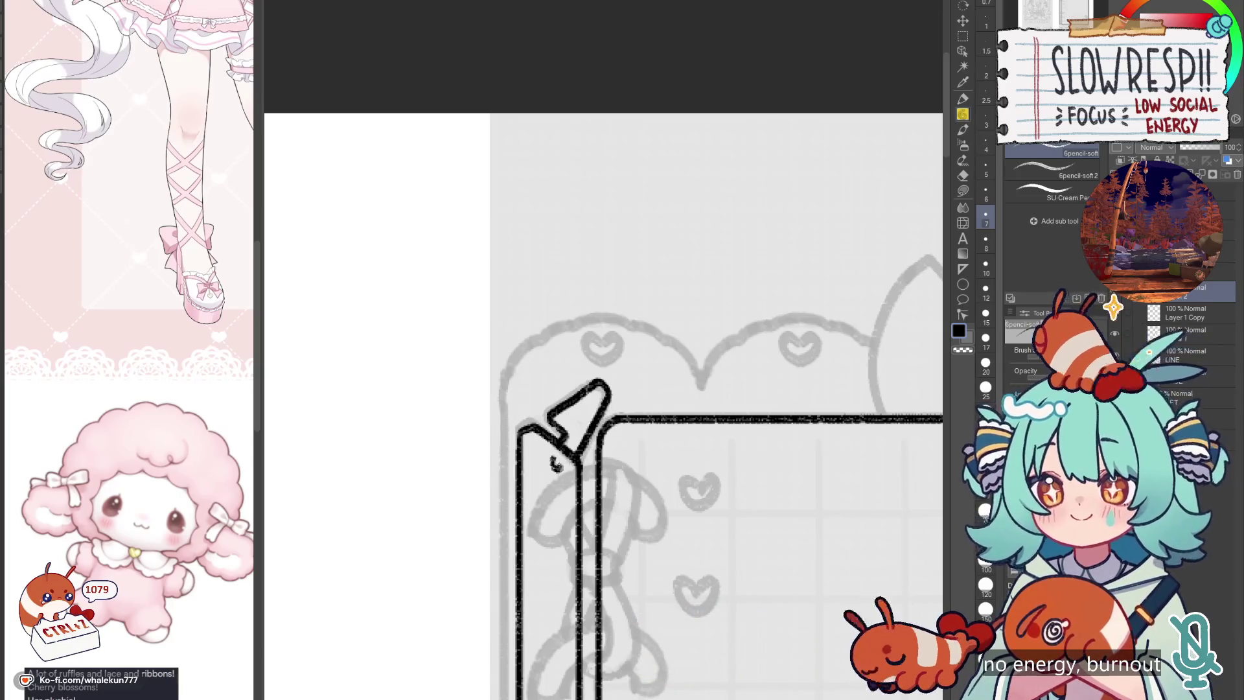
scroll(603, 440, down, 3)
scroll(643, 308, down, 5)
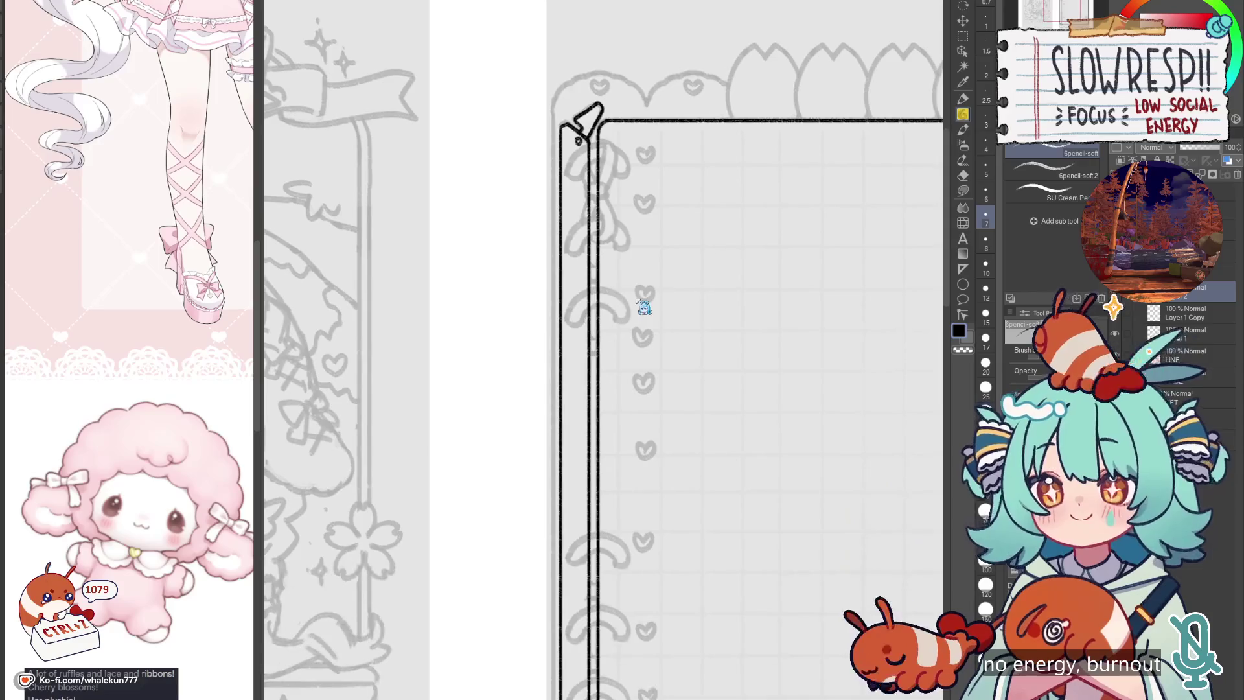
Step: Place a flipped copy of the corner tab at the frame's bottom-left corner
key(ctrl+t)
key(Return)
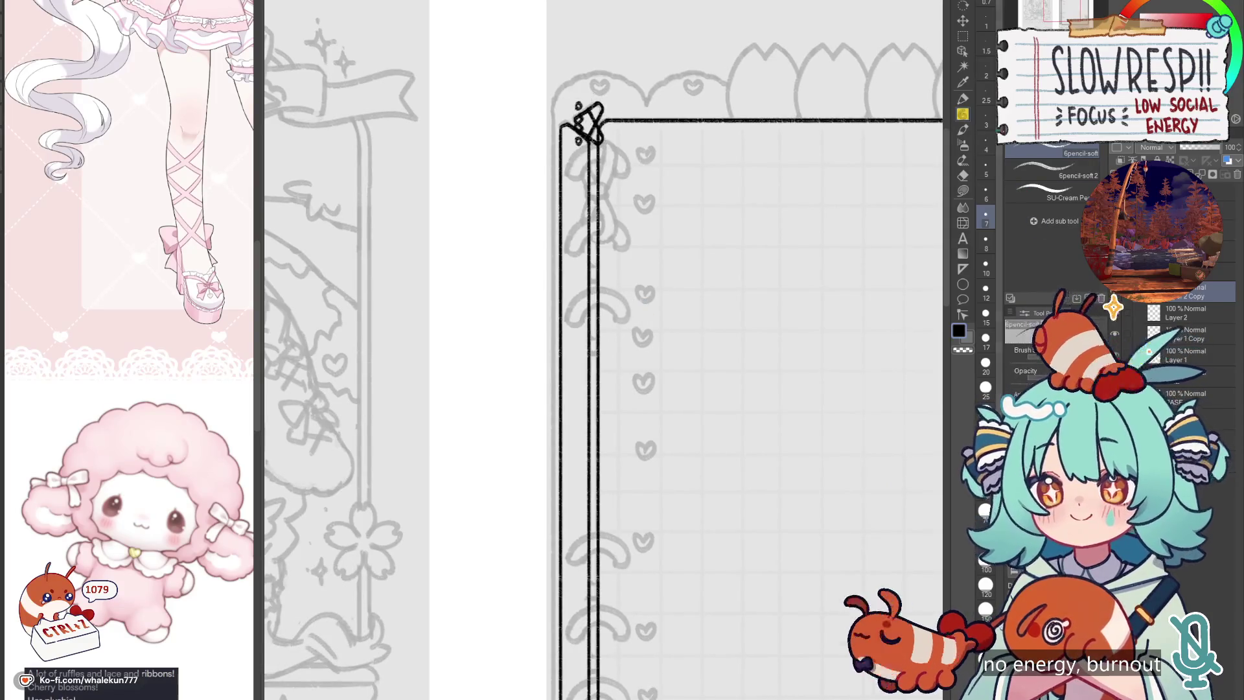
key(k)
scroll(562, 44, down, 5)
drag(563, 44, 555, 535)
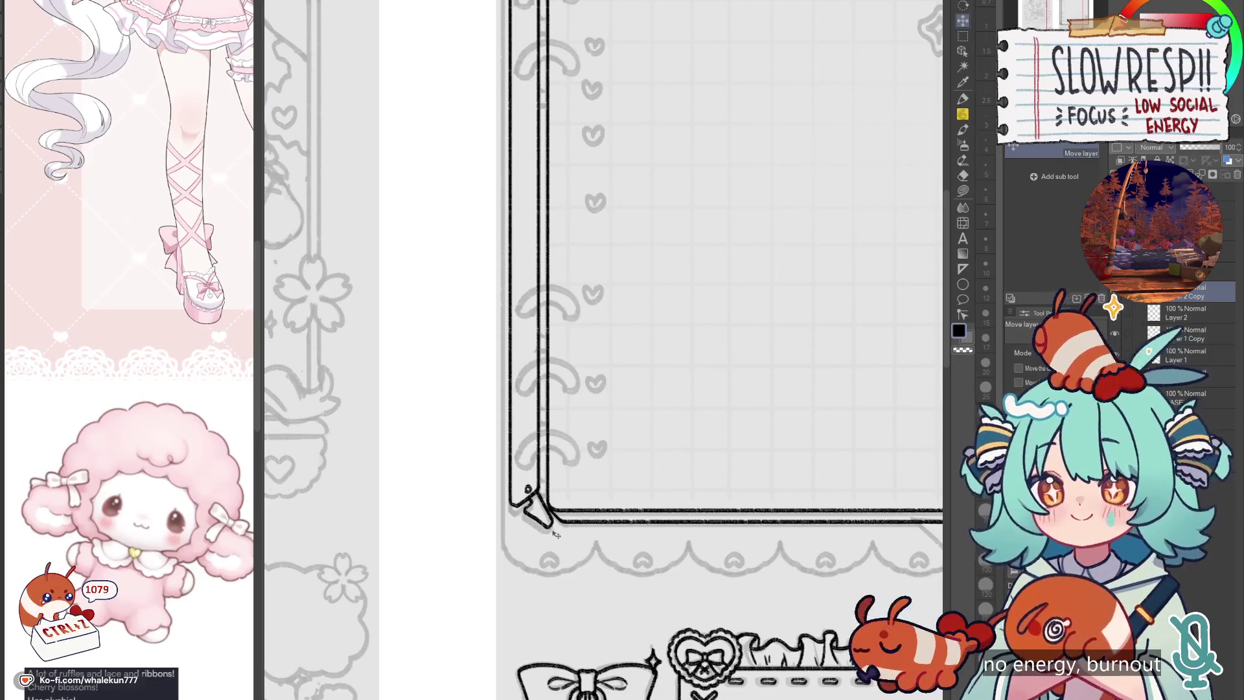
scroll(583, 518, down, 5)
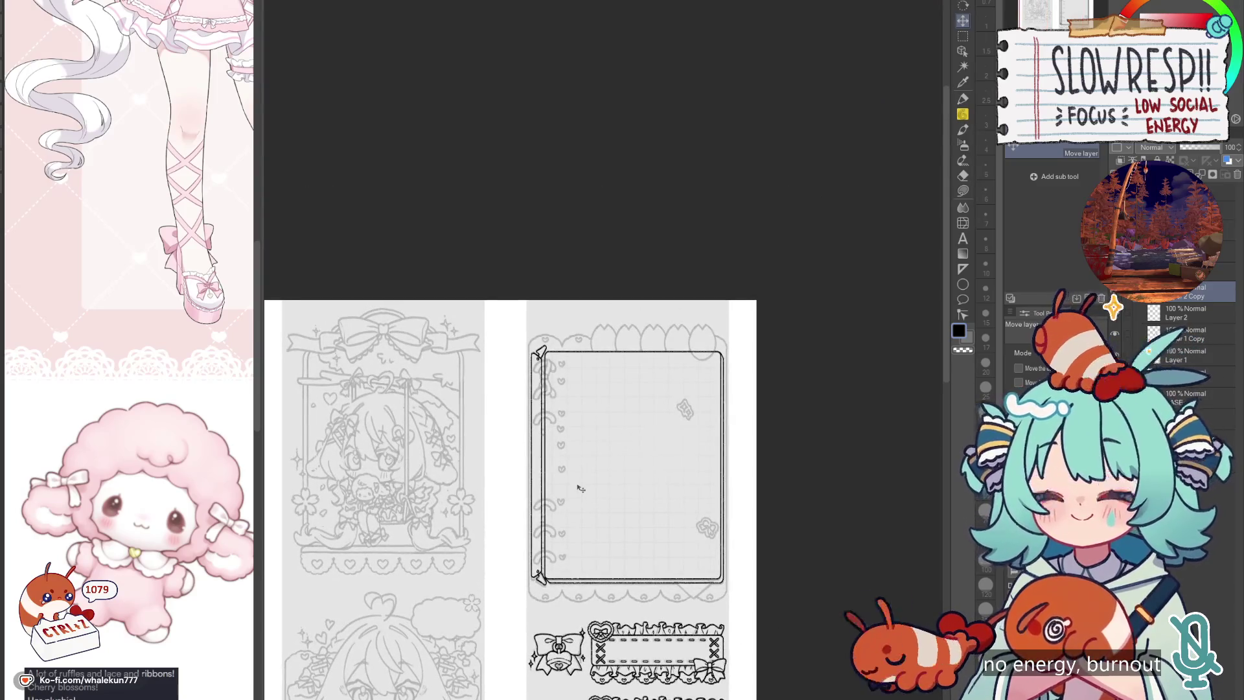
scroll(580, 489, up, 4)
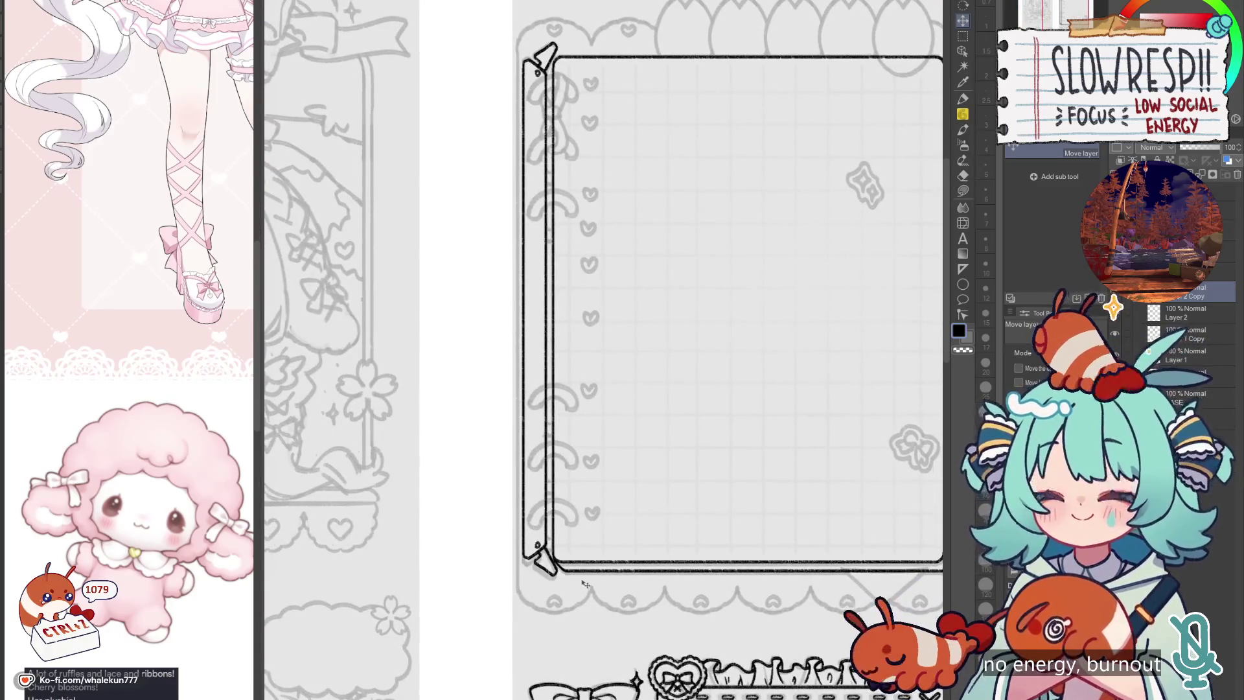
drag(581, 570, 582, 574)
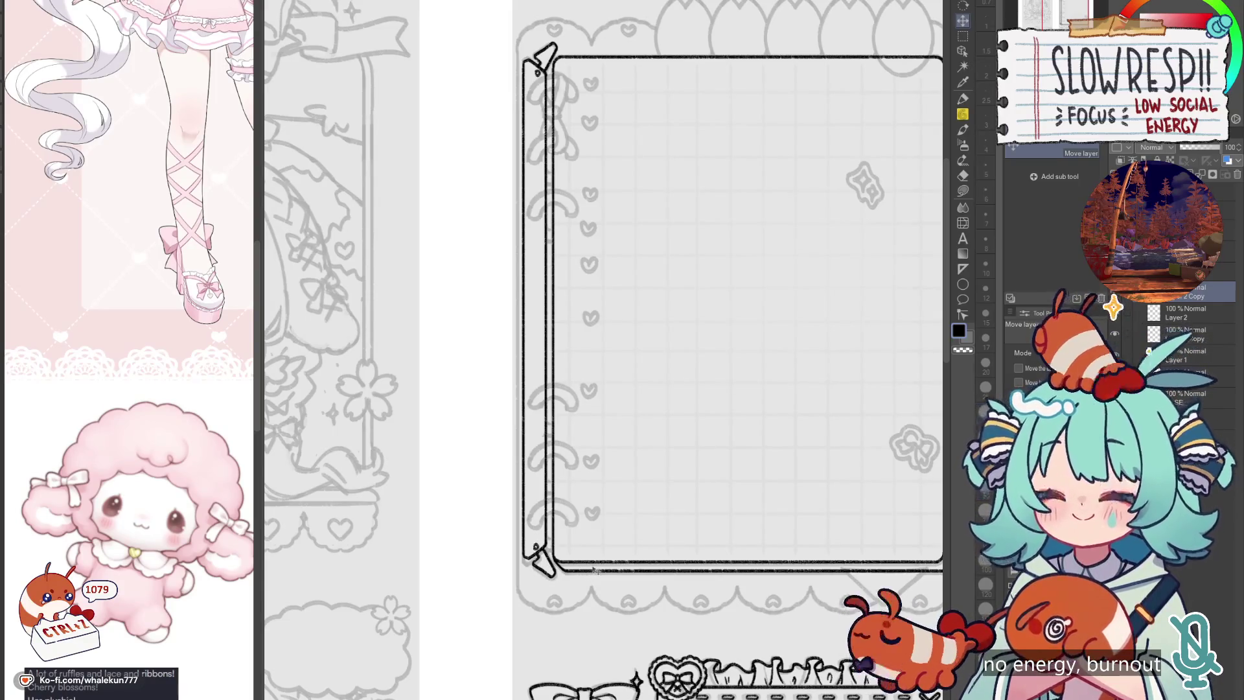
key(ctrl+z)
key(ctrl+z)
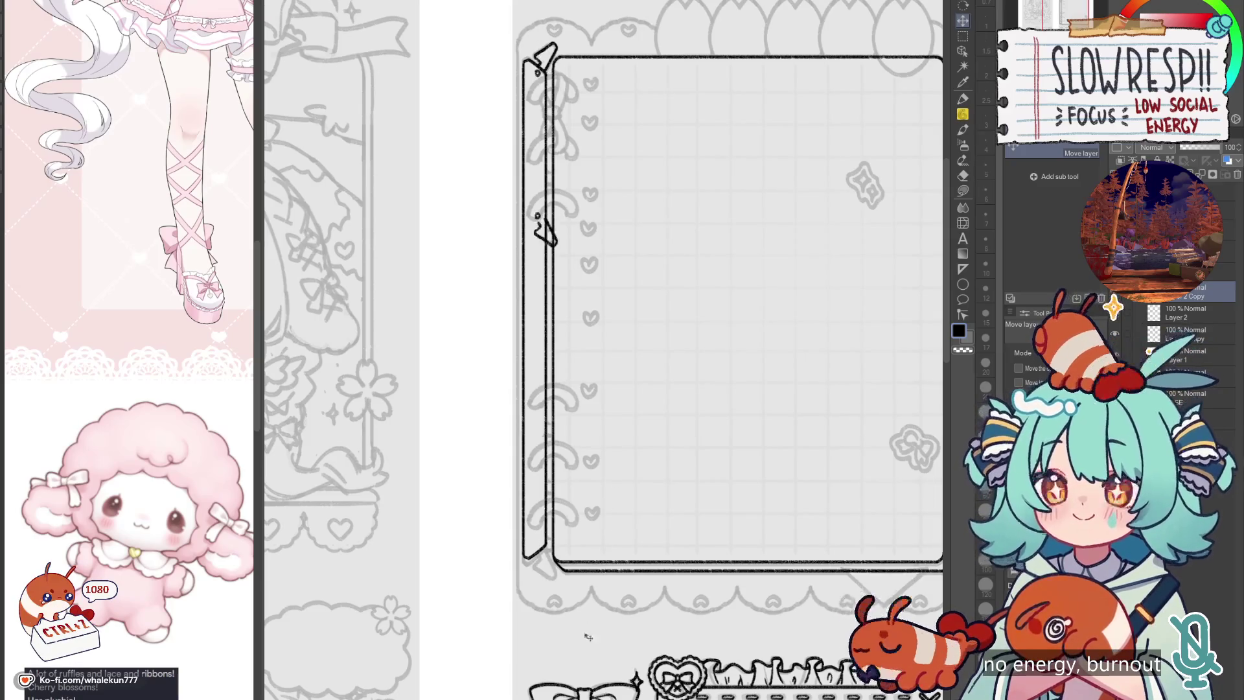
key(ctrl+y)
key(ctrl+y)
key(ctrl+y)
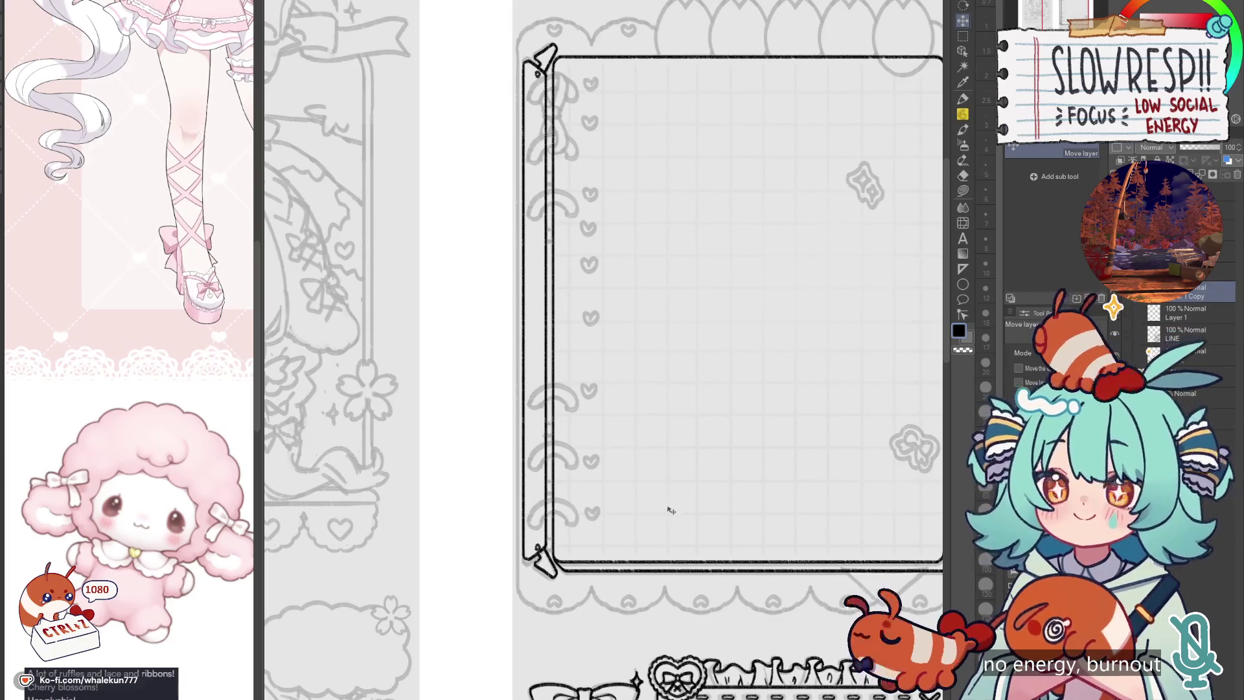
drag(718, 499, 603, 584)
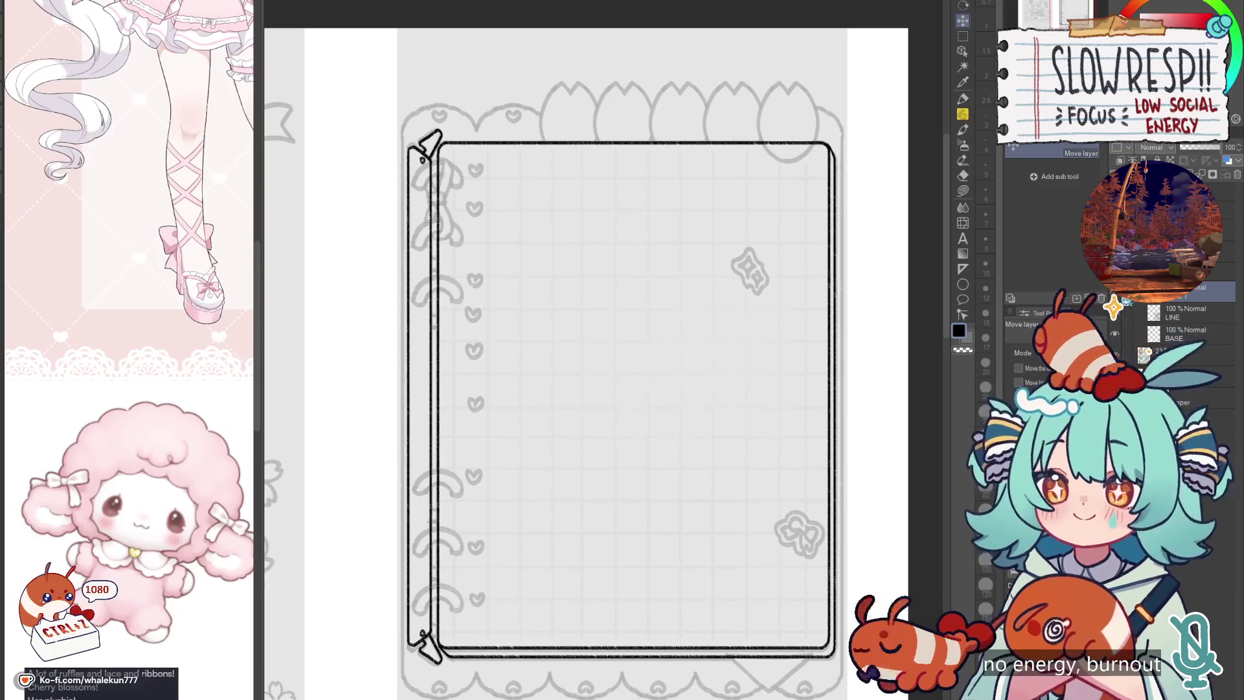
Step: On a new layer, draw a straight line along a vertical linear ruler left of the binder strip
drag(904, 373, 941, 264)
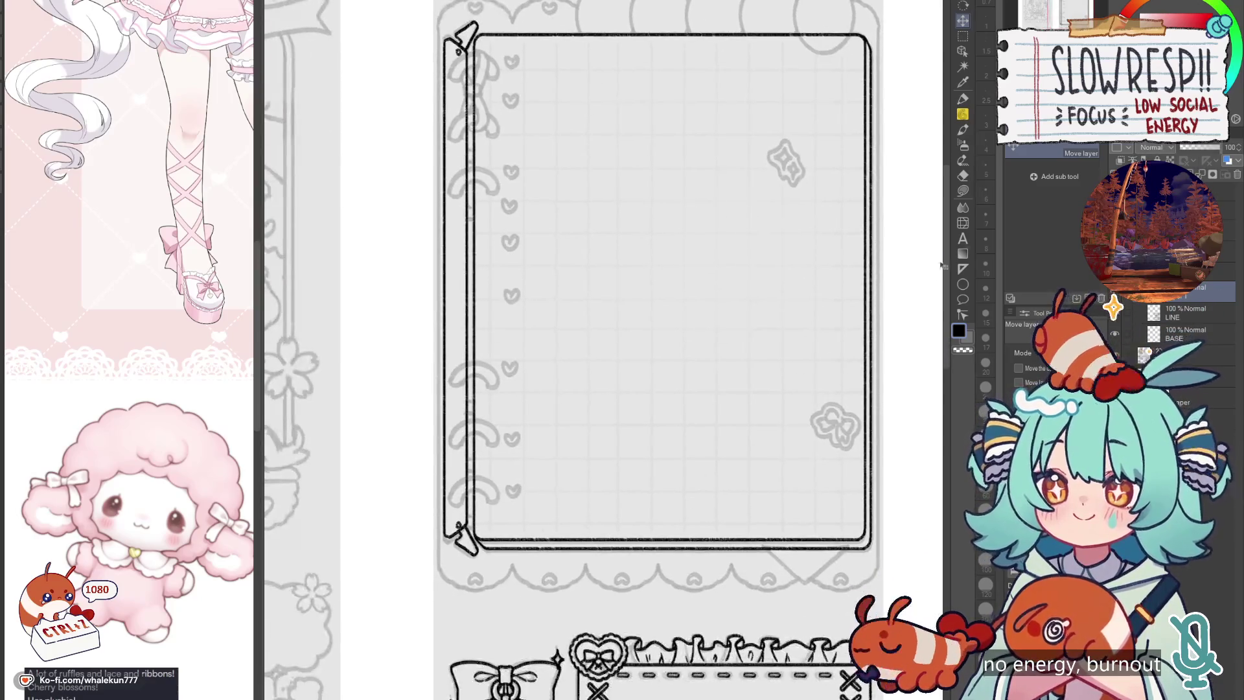
click(962, 269)
drag(569, 198, 651, 334)
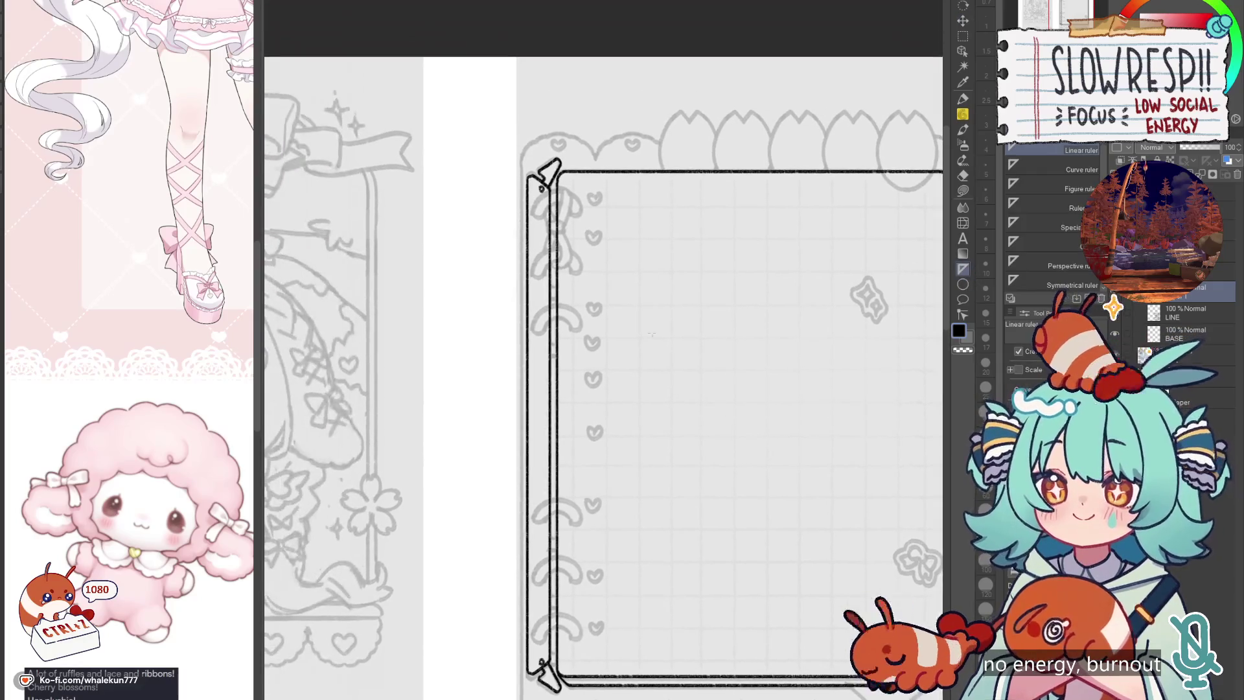
mouse_move(528, 216)
mouse_down()
mouse_move(513, 78)
mouse_move(511, 538)
mouse_up()
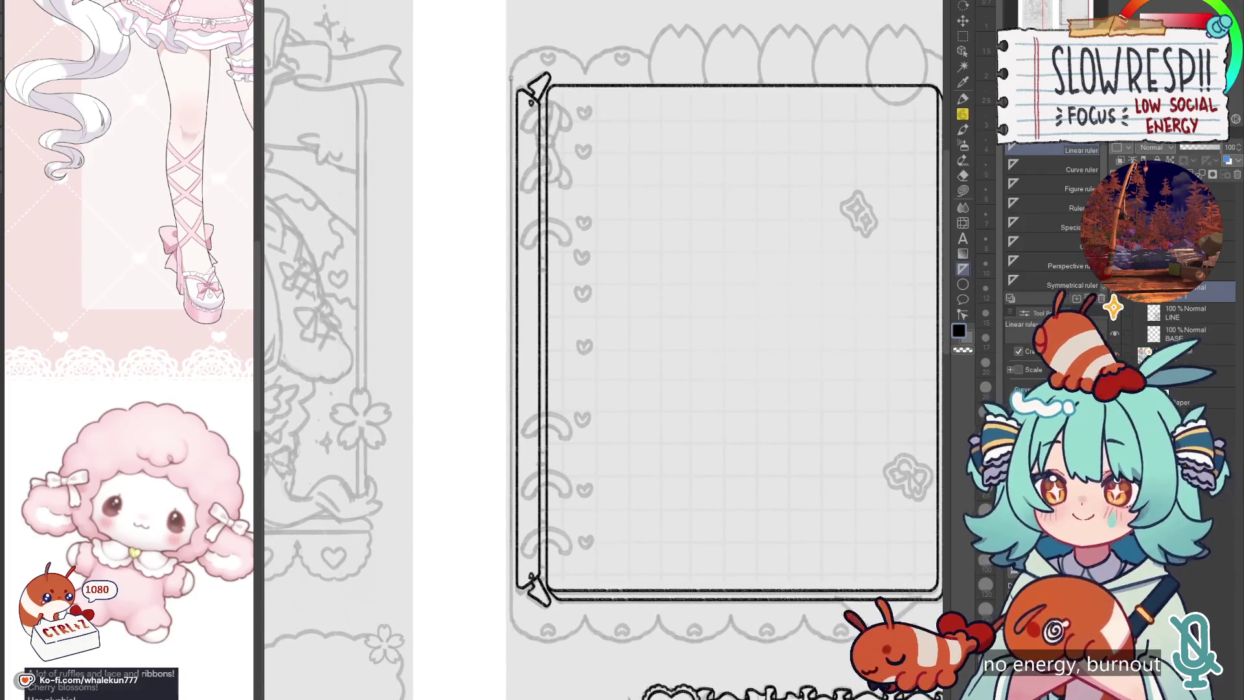
drag(541, 610, 541, 611)
key(p)
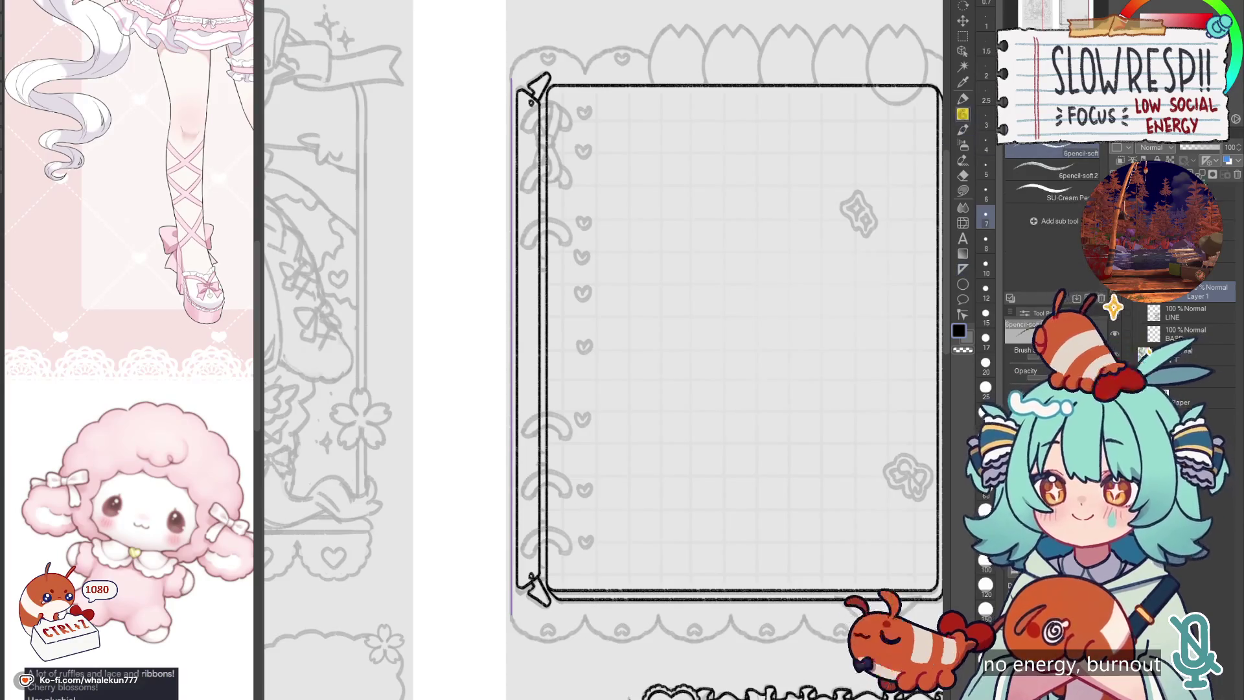
key(ctrl+shift+n)
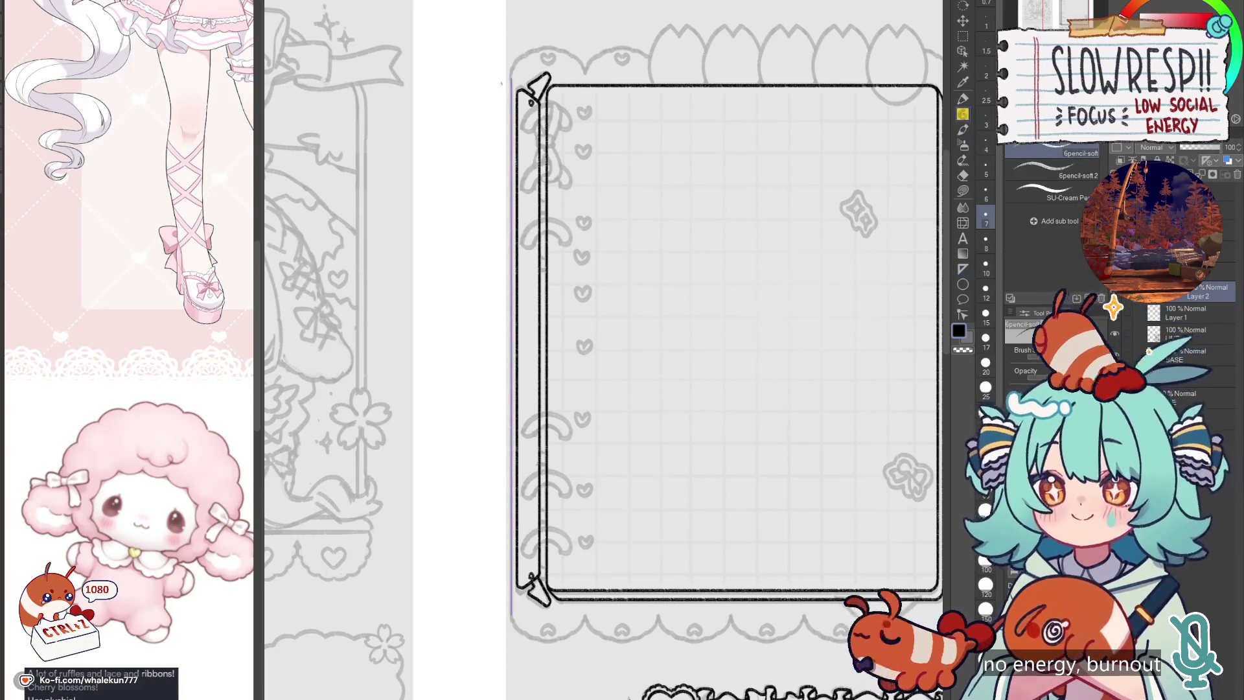
drag(511, 76, 511, 616)
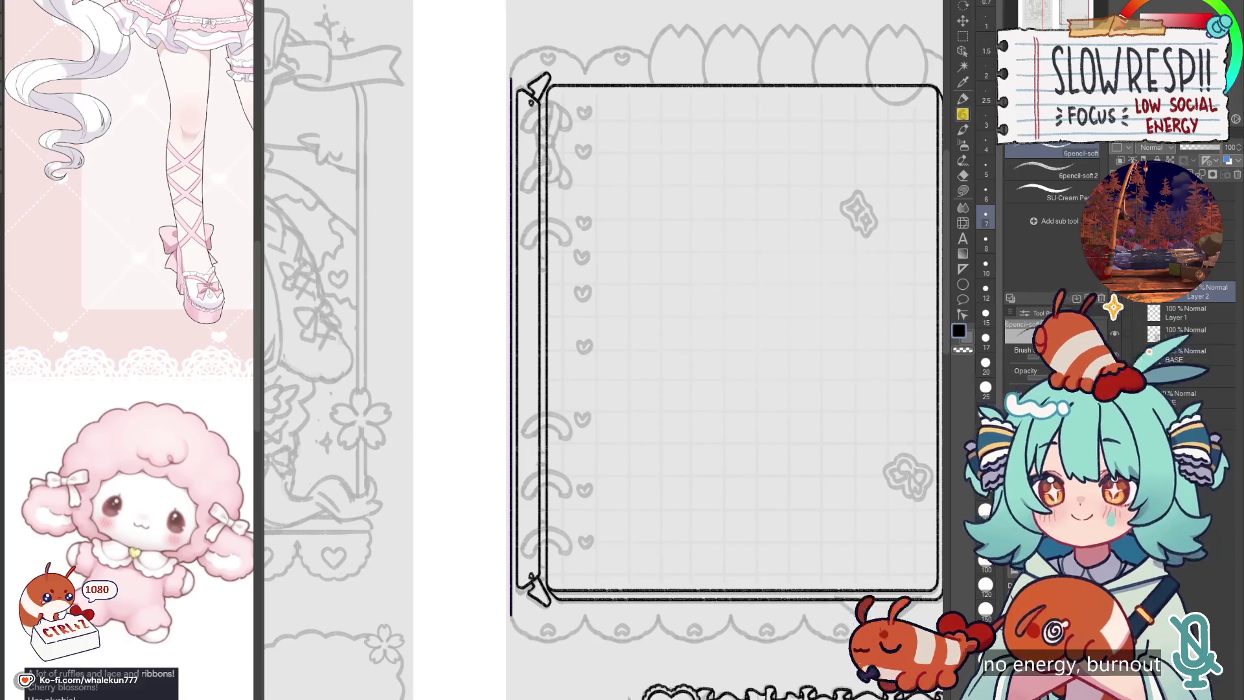
Step: Reposition the new edge line and zoom in on the frame's bottom-left corner
click(963, 20)
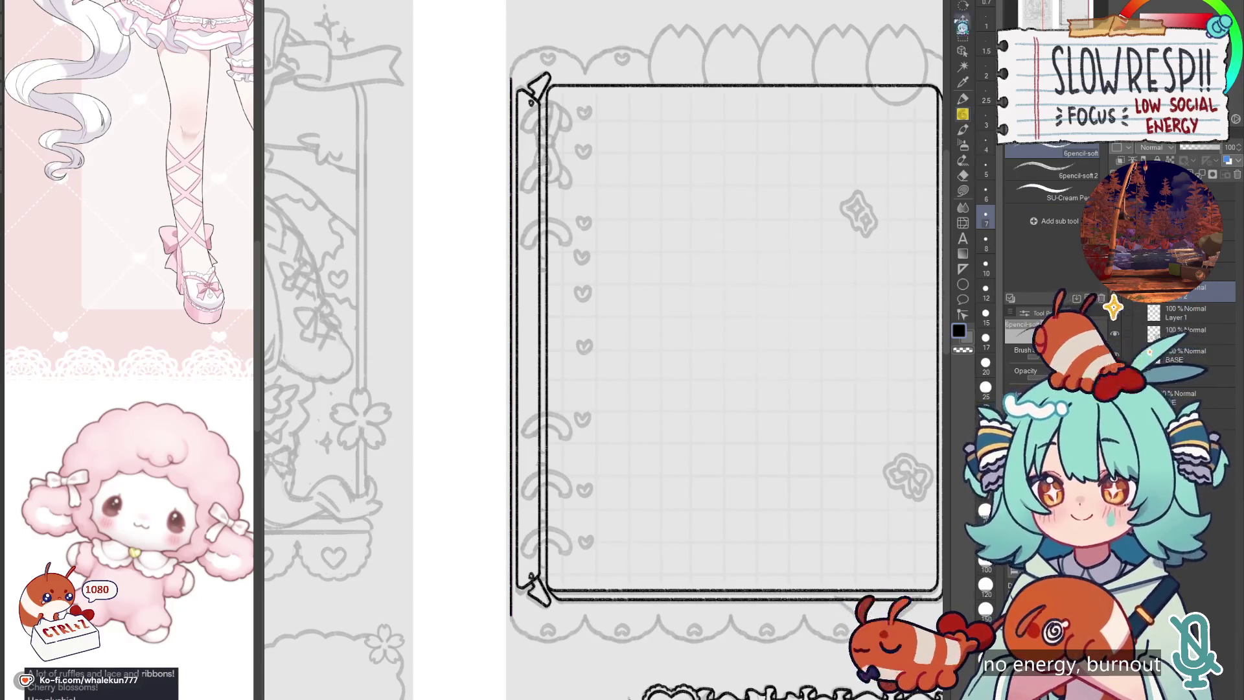
mouse_move(560, 377)
mouse_down()
mouse_move(386, 381)
mouse_move(832, 400)
mouse_up()
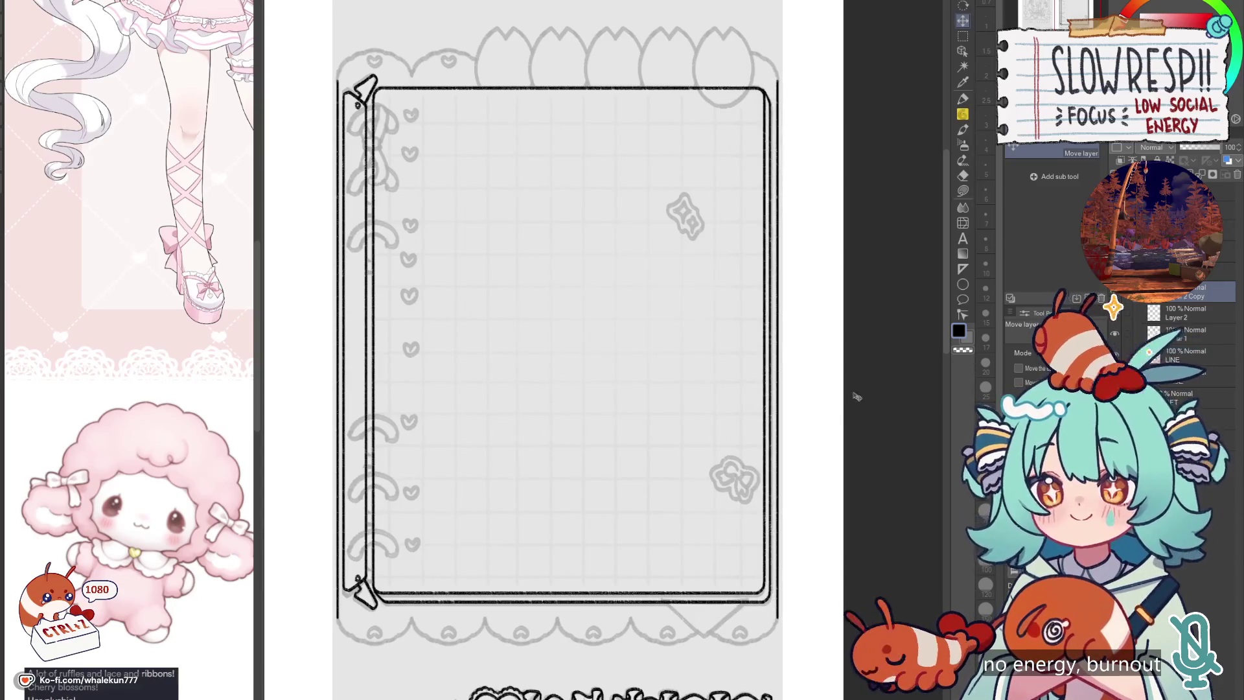
drag(376, 618, 623, 382)
key(u)
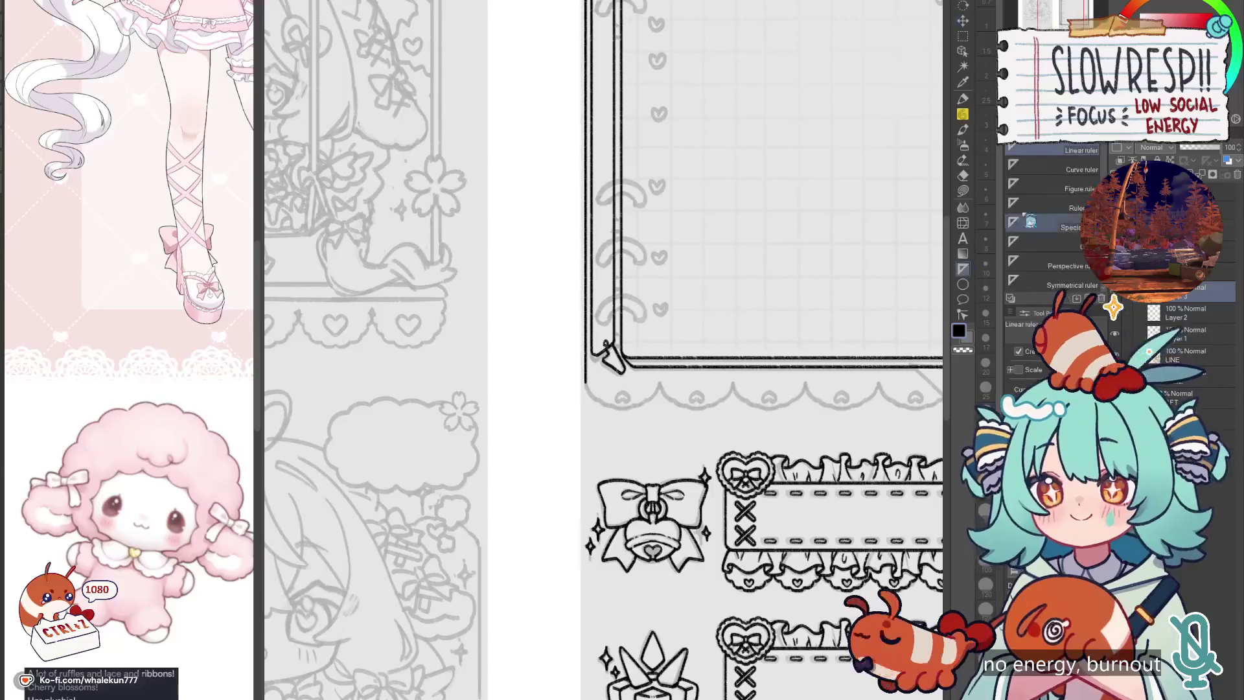
click(624, 383)
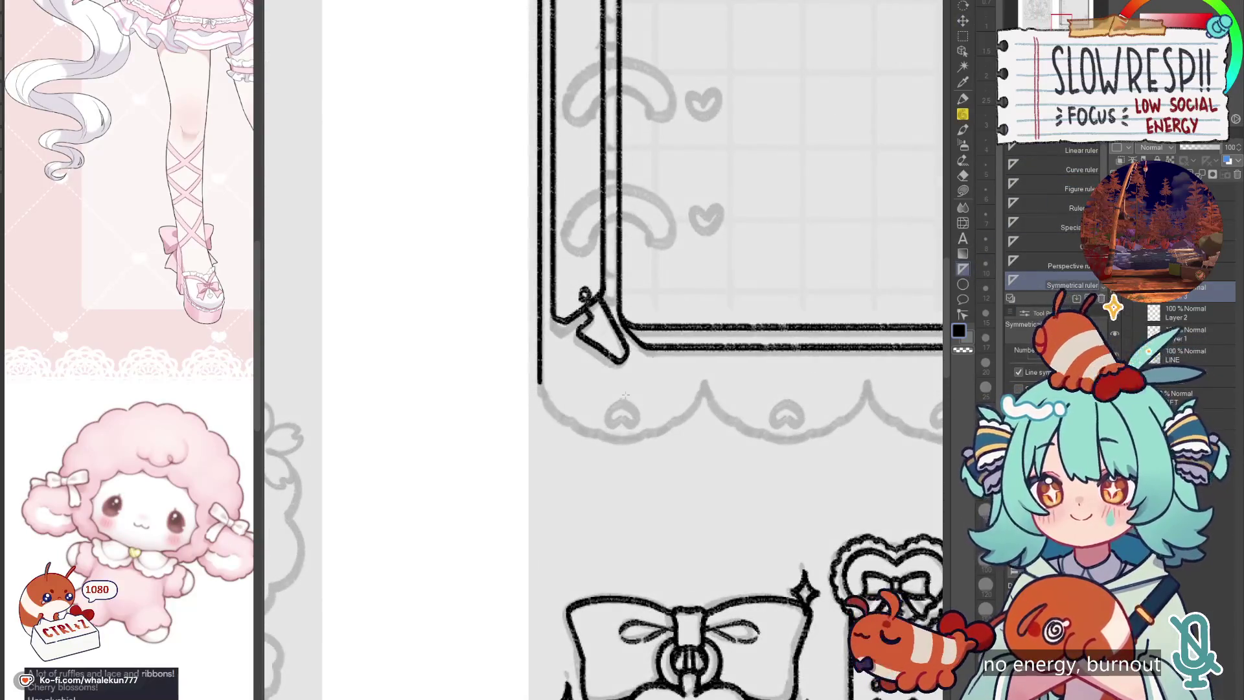
scroll(623, 394, up, 15)
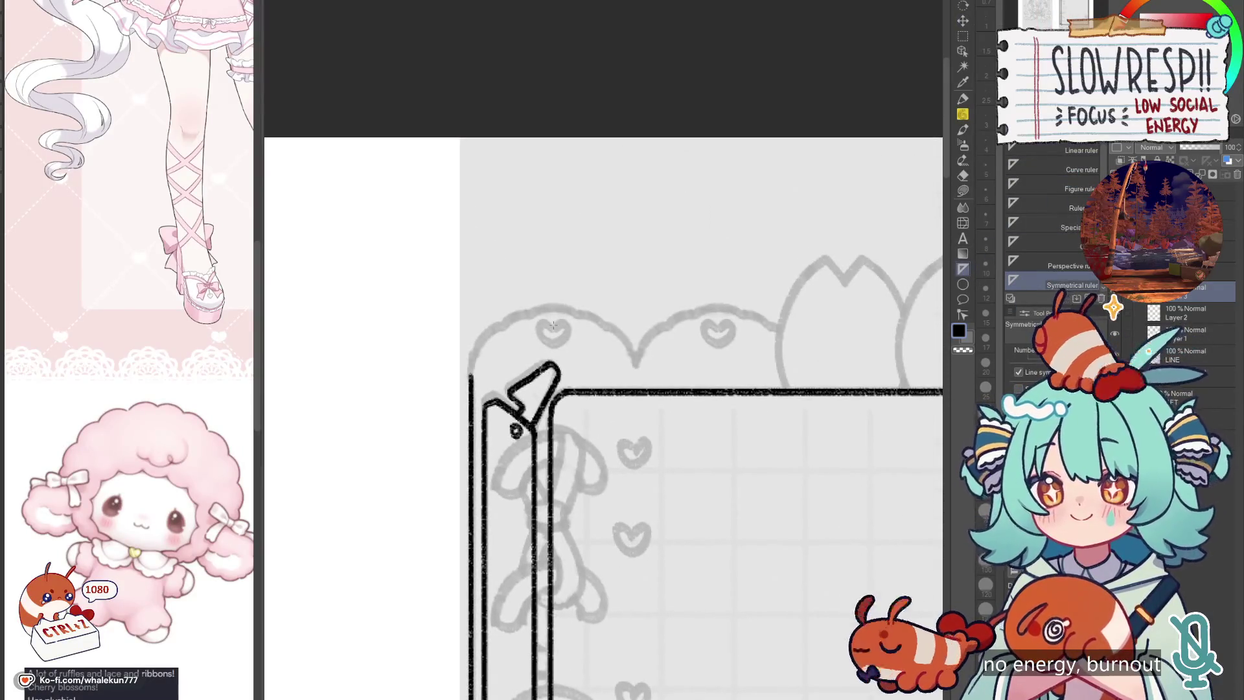
Step: Draw the mirrored rounded arch over the heart using a vertical symmetry ruler, redoing failed attempts
drag(553, 326, 555, 194)
key(p)
mouse_move(531, 317)
mouse_down()
mouse_move(664, 369)
mouse_move(686, 356)
mouse_move(613, 390)
mouse_move(633, 382)
mouse_move(602, 417)
mouse_move(627, 387)
mouse_move(602, 417)
mouse_move(608, 404)
mouse_up()
key(ctrl+z)
key(ctrl+z)
key(ctrl+z)
key(ctrl+z)
key(ctrl+z)
key(ctrl+z)
key(ctrl+z)
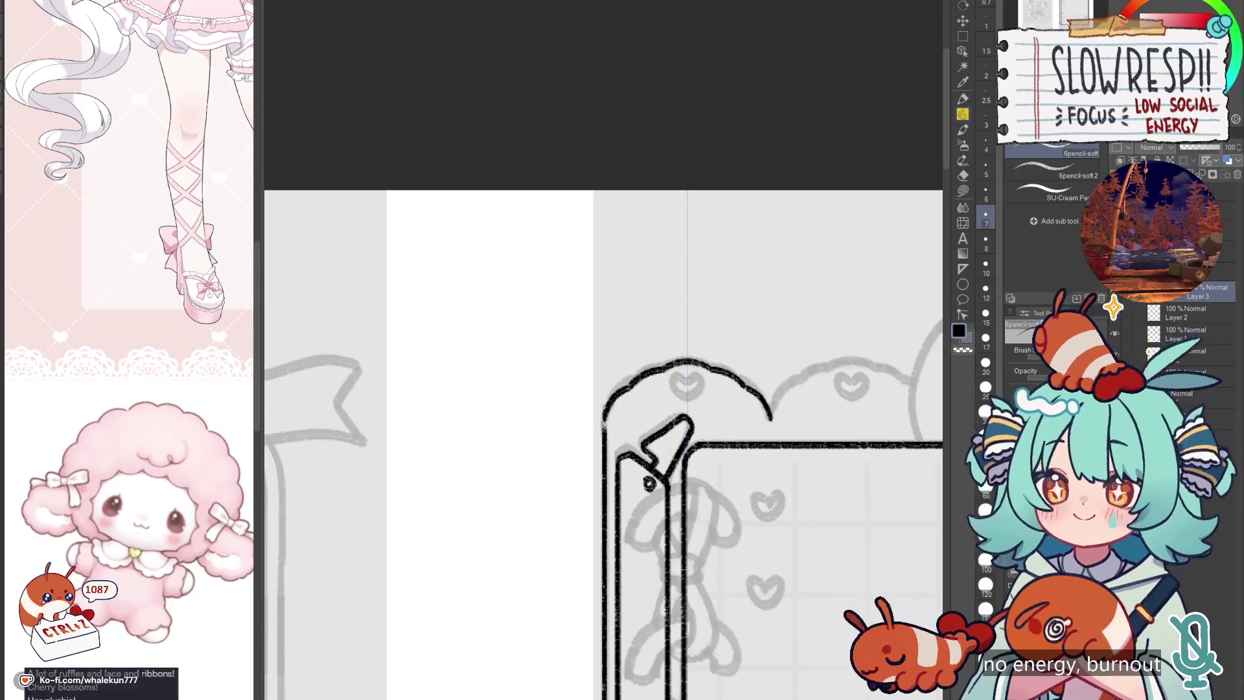
mouse_move(687, 378)
mouse_down()
mouse_move(679, 396)
mouse_move(686, 377)
mouse_move(681, 389)
mouse_move(461, 300)
mouse_up()
key(ctrl+z)
key(ctrl+equal)
key(ctrl+equal)
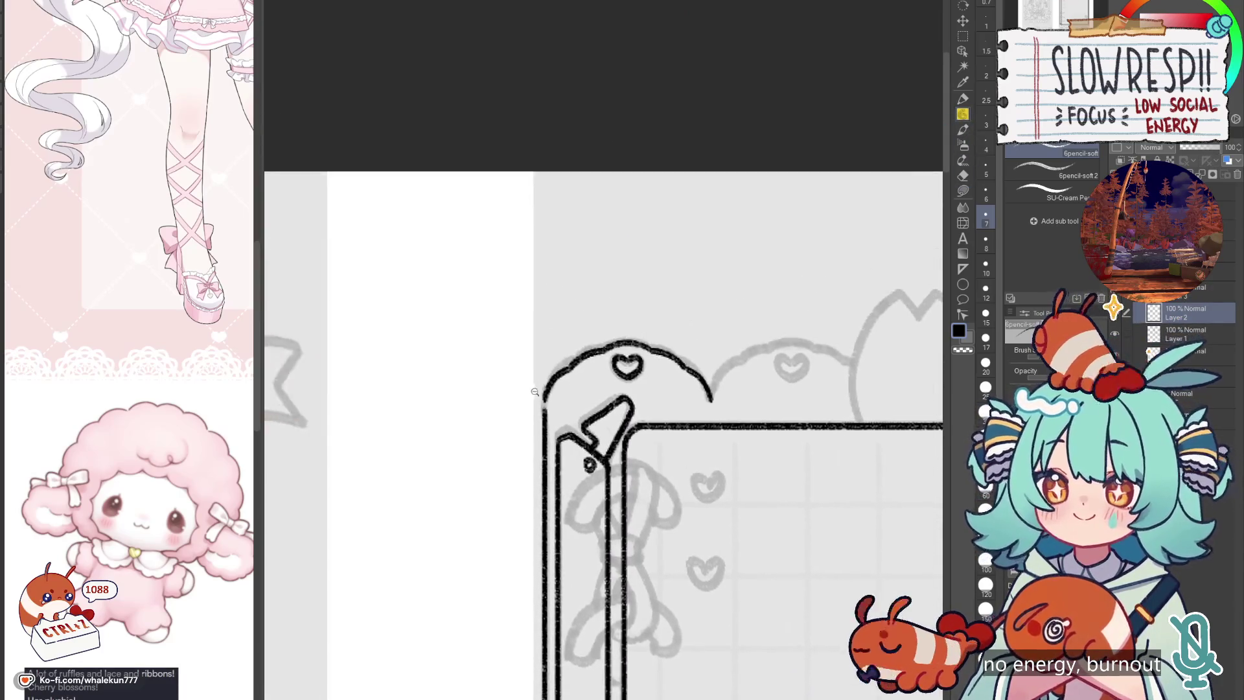
Step: Extend the right and left frame lines down to the bottom corners with the pencil
drag(553, 406, 39, 72)
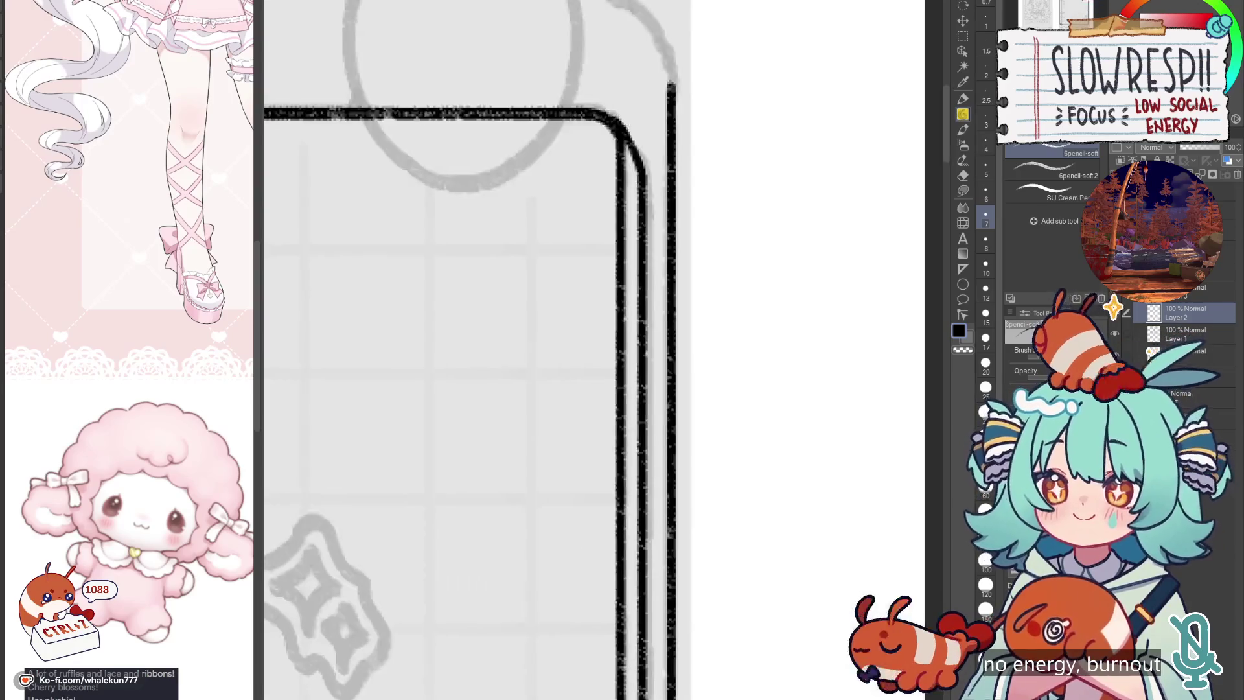
drag(698, 59, 699, 360)
key(ctrl+z)
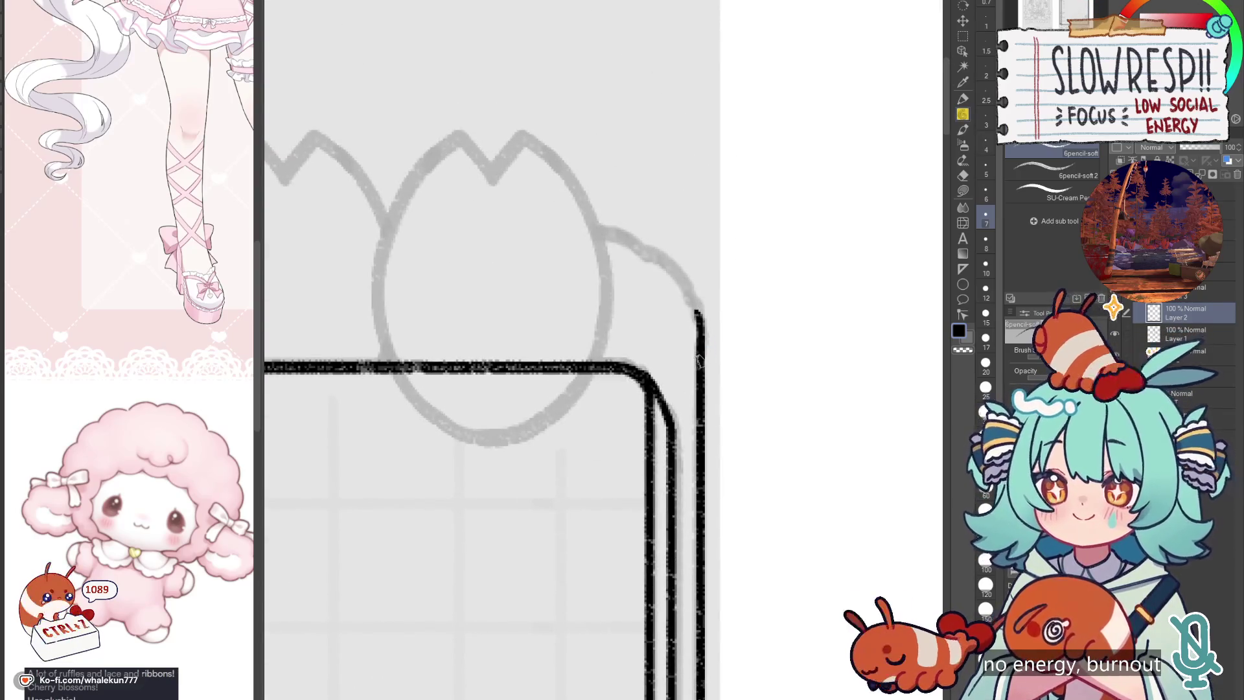
drag(647, 583, 783, 129)
drag(777, 648, 777, 415)
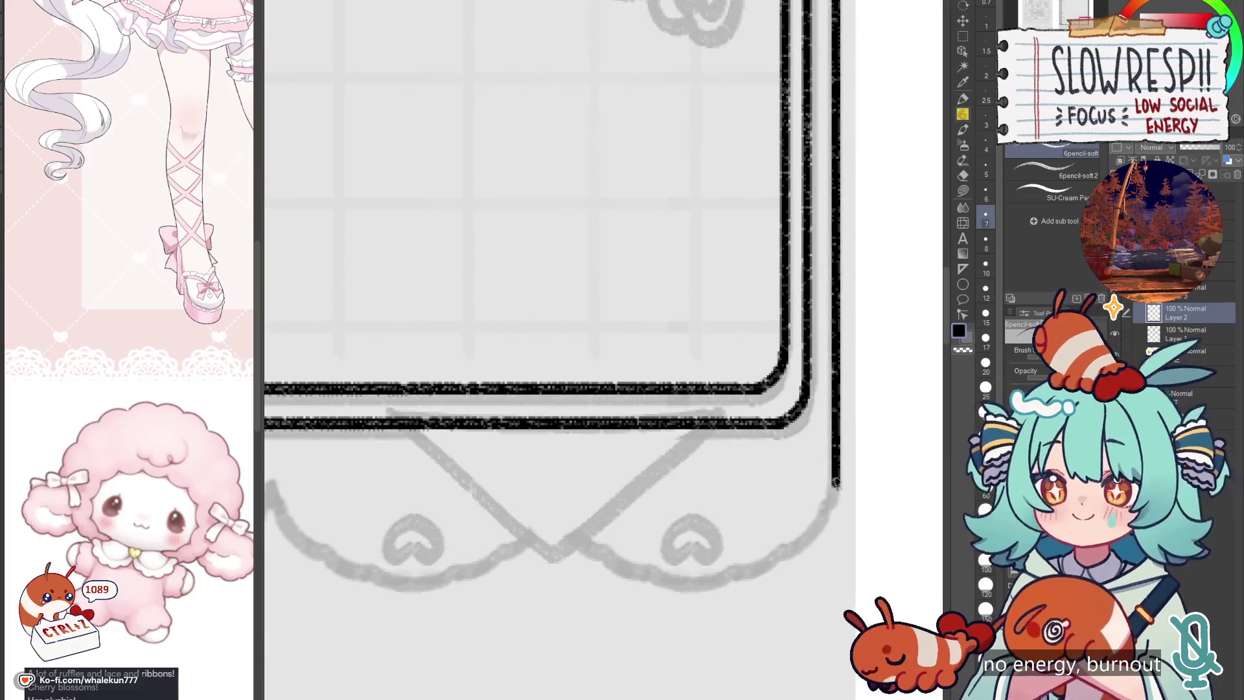
key(ctrl+z)
drag(836, 473, 831, 512)
drag(324, 570, 842, 570)
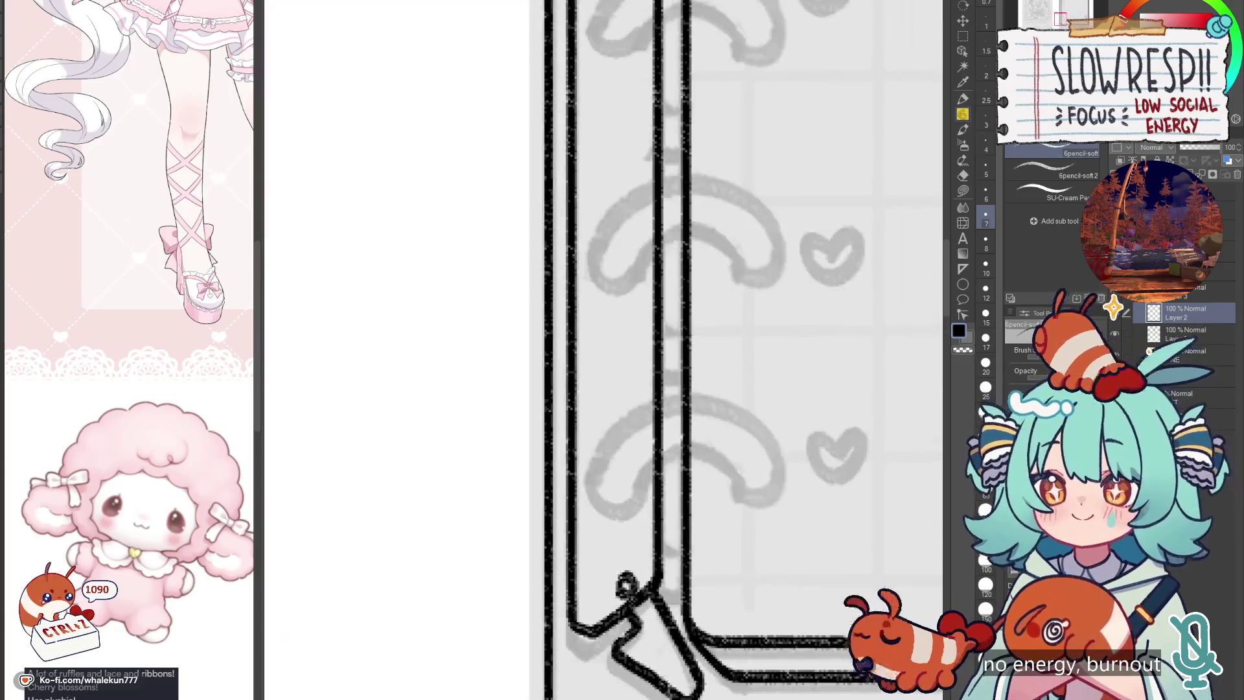
drag(595, 574, 596, 295)
key(ctrl+z)
drag(588, 415, 602, 452)
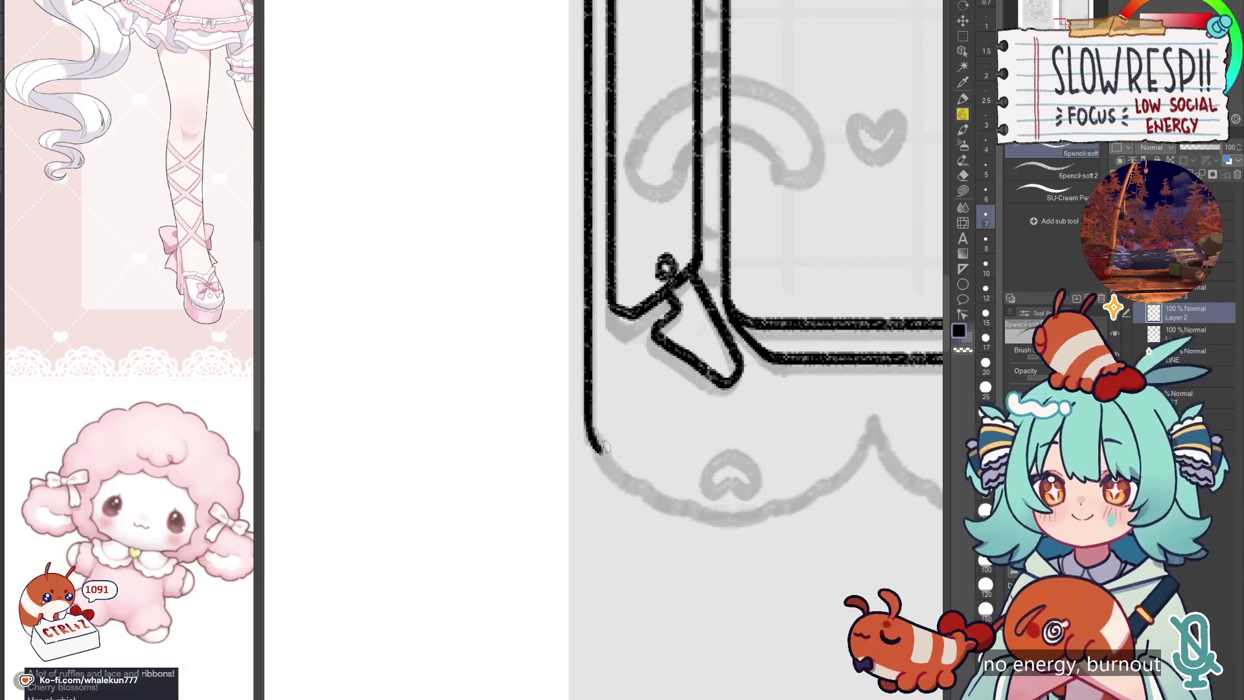
Step: Duplicate the scalloped heart border and shift the copies right across the top edge
key(k)
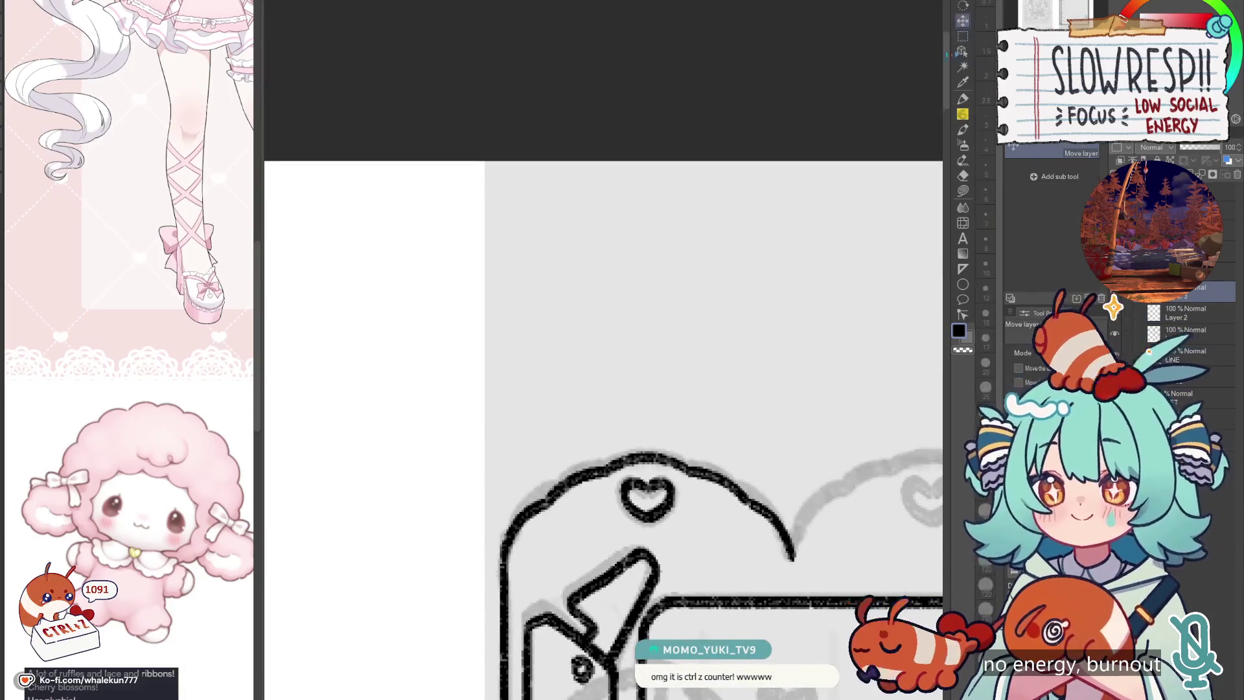
mouse_move(654, 493)
mouse_down()
mouse_move(727, 406)
mouse_move(497, 268)
mouse_move(489, 302)
mouse_up()
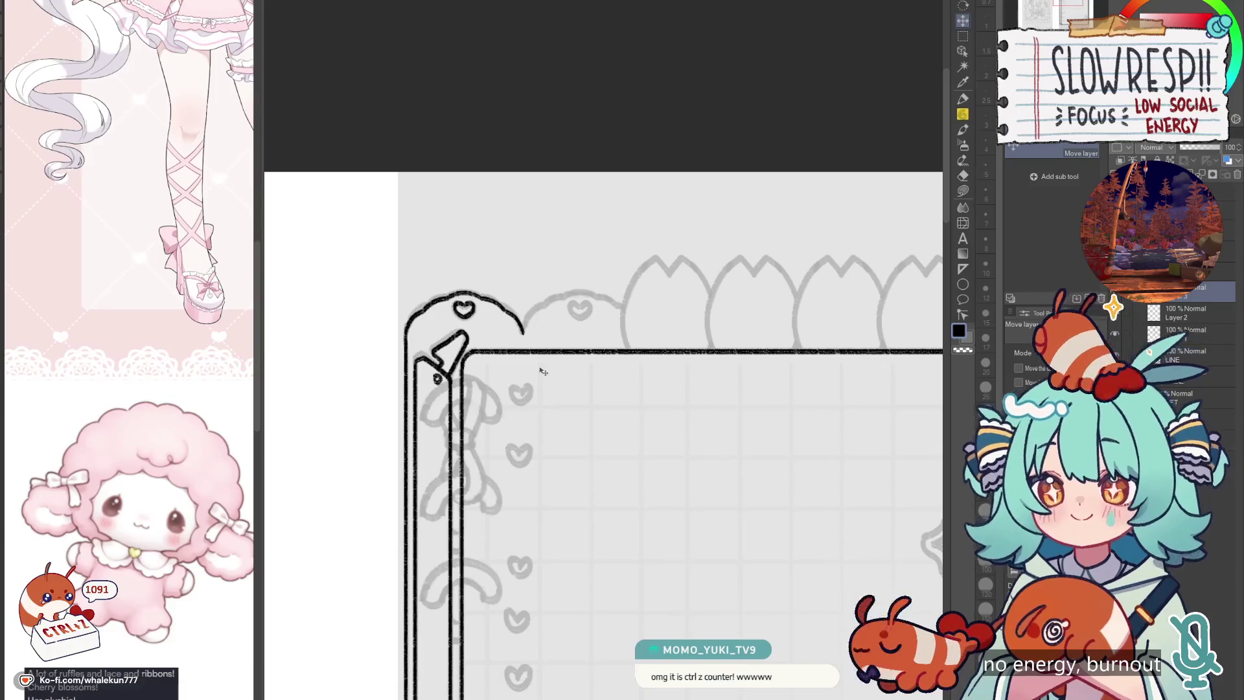
key(ctrl+c)
key(ctrl+v)
drag(530, 424, 641, 430)
mouse_move(650, 480)
mouse_down()
mouse_move(445, 463)
mouse_move(516, 439)
mouse_move(755, 452)
mouse_up()
key(ctrl+v)
key(ctrl+v)
key(ctrl+v)
drag(849, 450, 871, 447)
scroll(872, 447, down, 3)
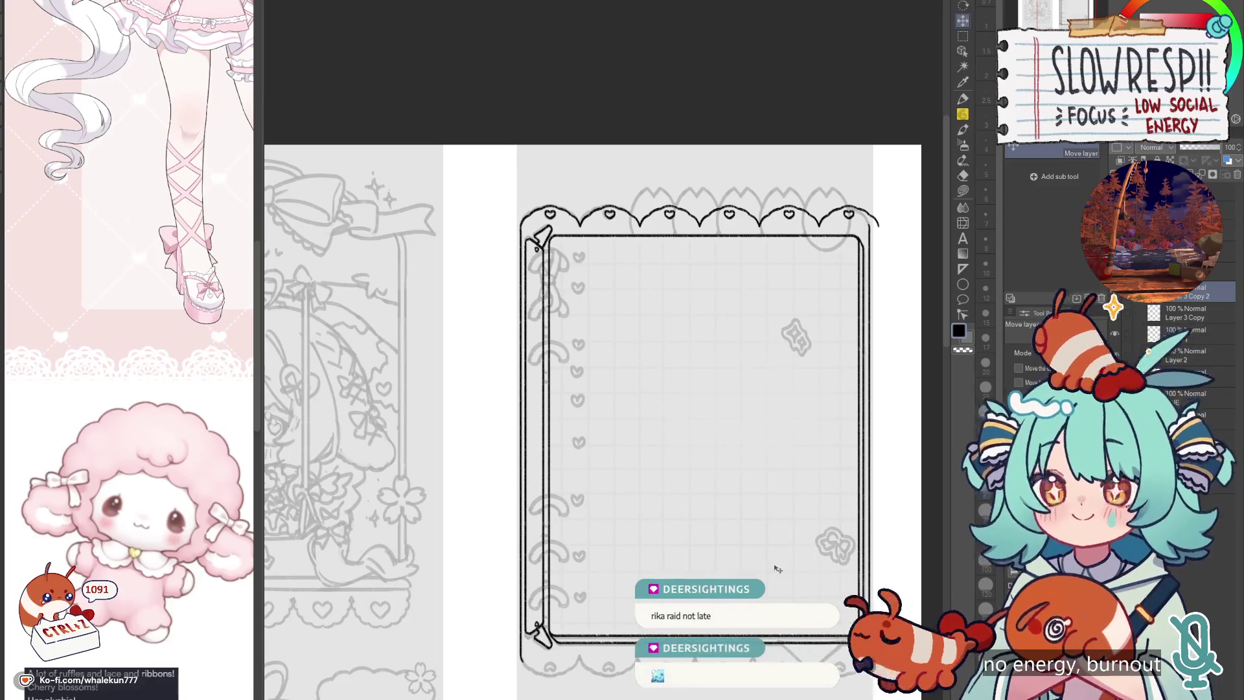
Step: Narrow the top lace border slightly with Free Transform
key(ctrl+t)
drag(880, 217, 871, 216)
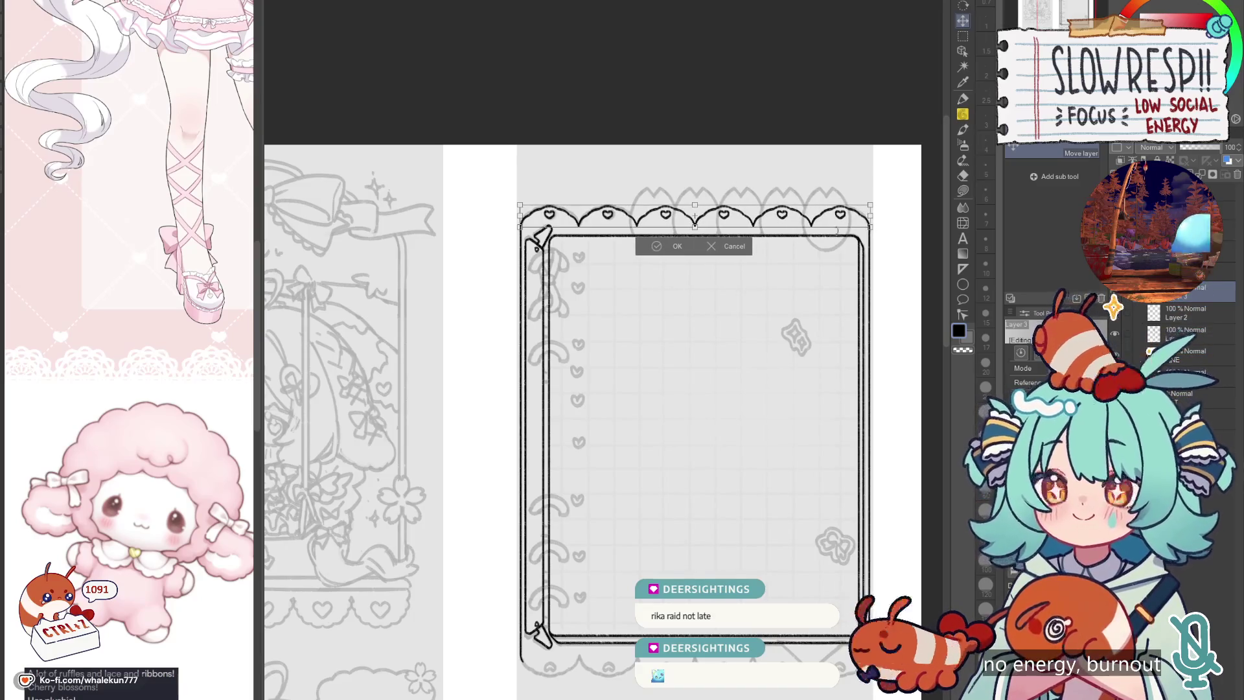
click(675, 247)
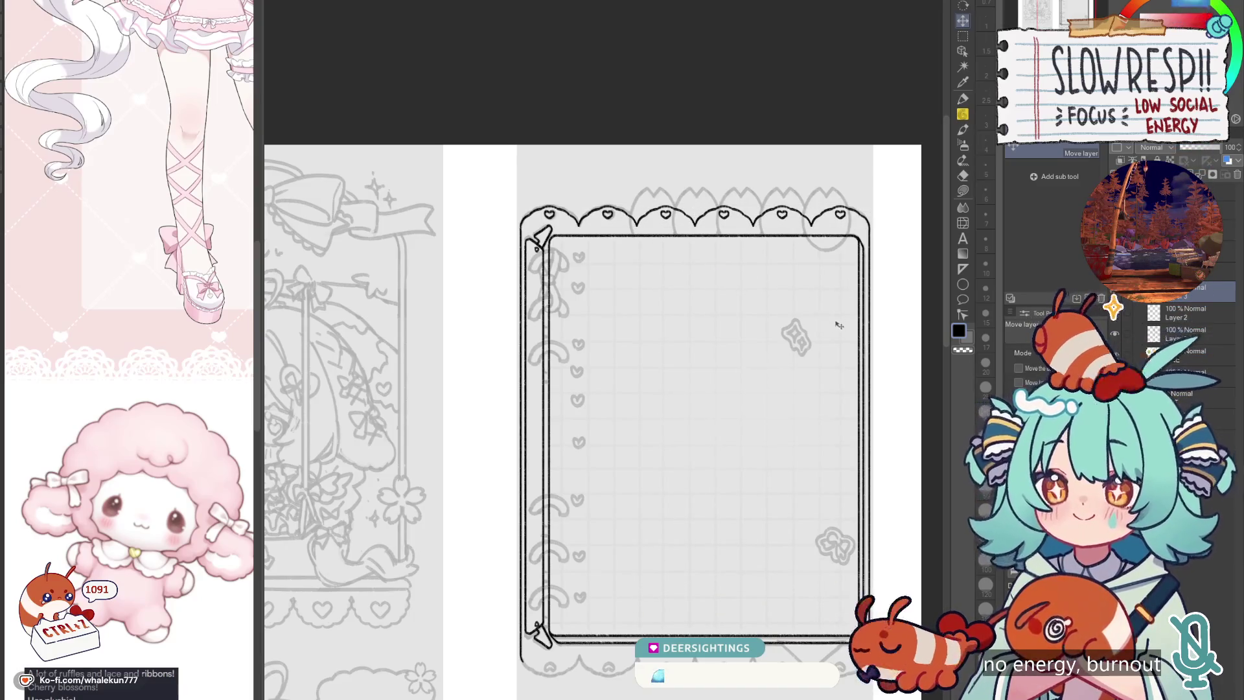
Step: Duplicate the lace row, flip it vertically, and align it along the frame's bottom edge
key(ctrl+c)
key(ctrl+v)
key(ctrl+t)
key(Return)
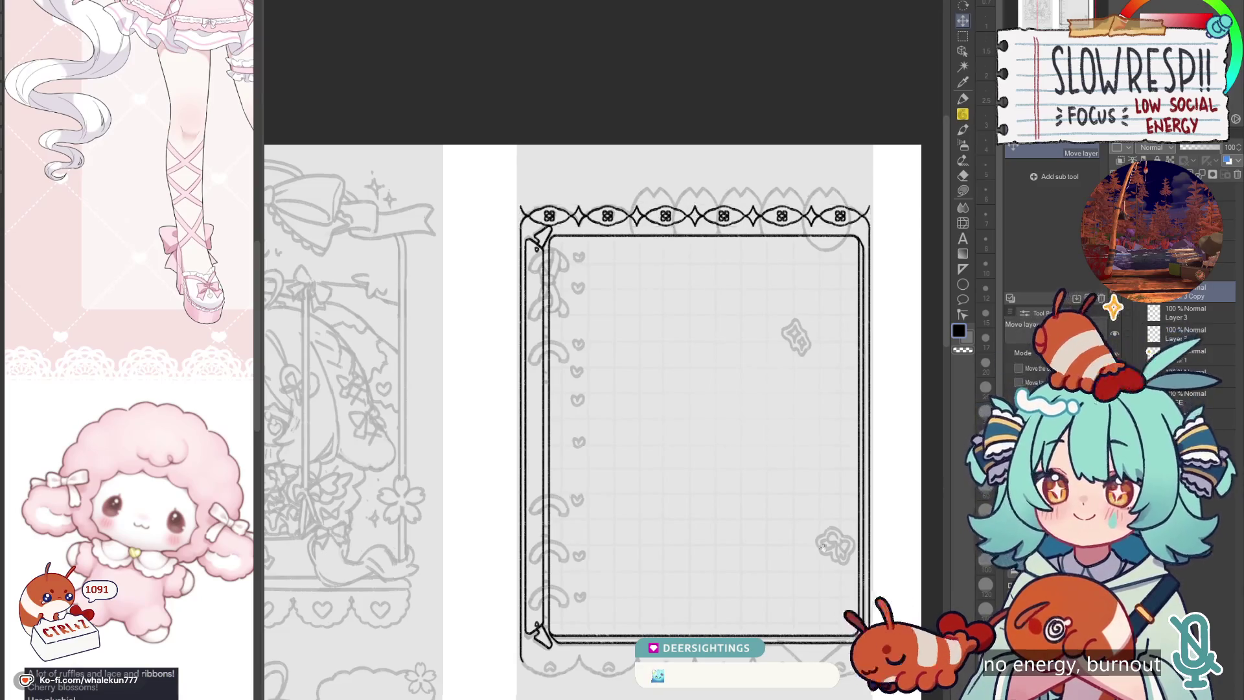
drag(718, 638, 689, 492)
mouse_move(690, 112)
mouse_down()
mouse_move(695, 563)
mouse_move(726, 543)
mouse_move(770, 553)
mouse_up()
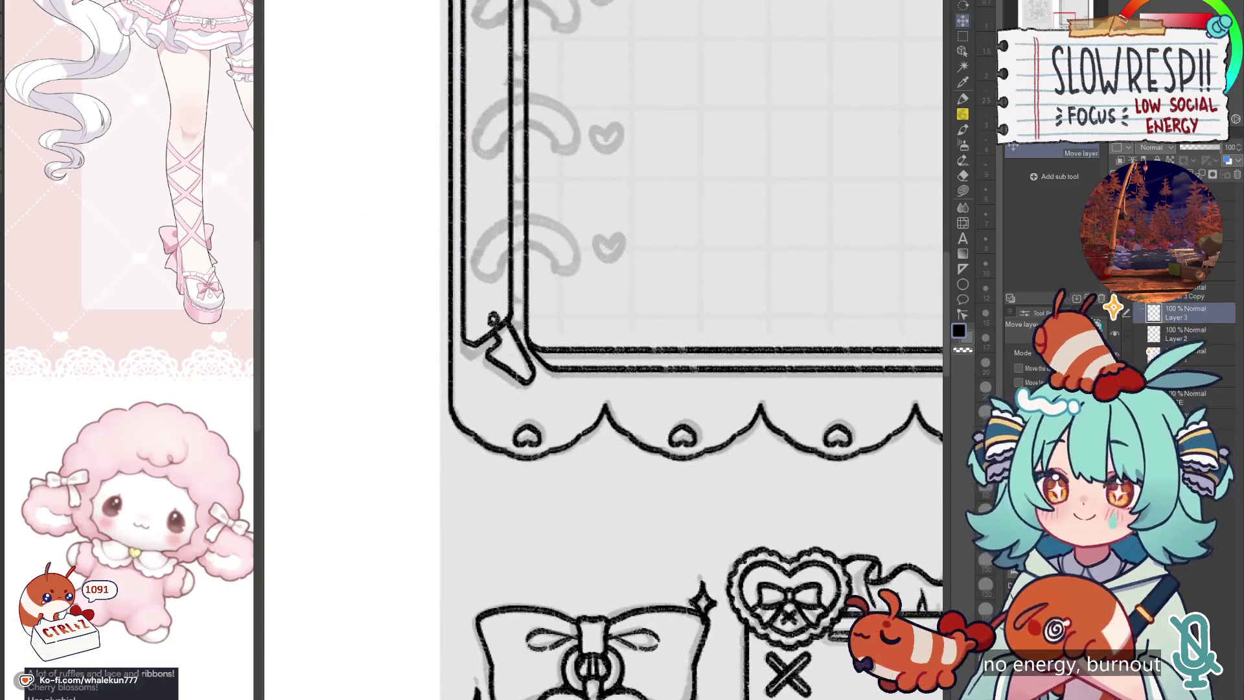
key(e)
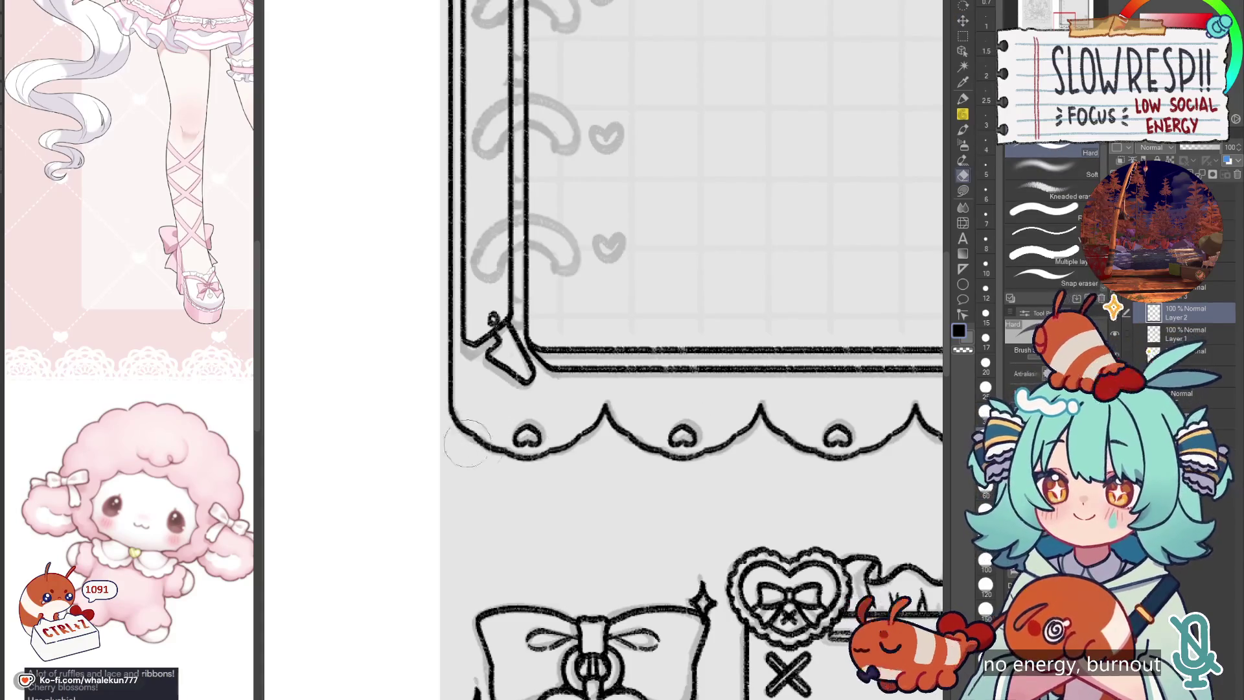
scroll(818, 472, right, 5)
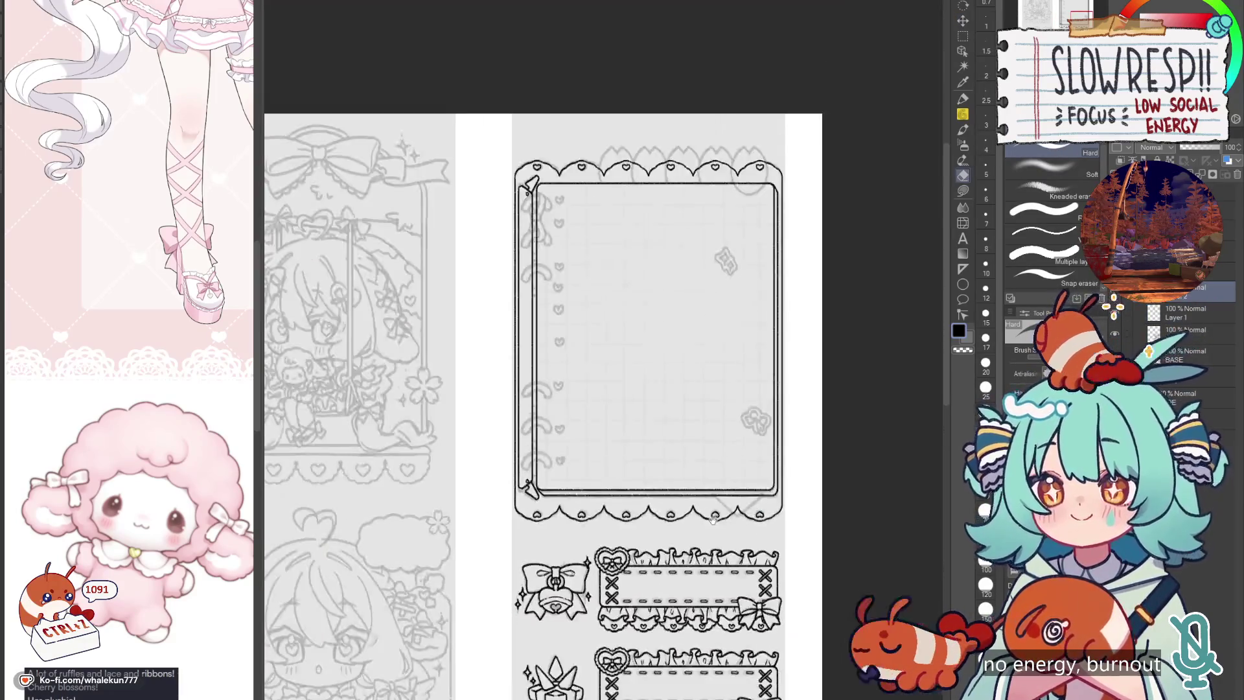
scroll(727, 564, down, 5)
scroll(726, 565, up, 2)
drag(726, 564, 754, 489)
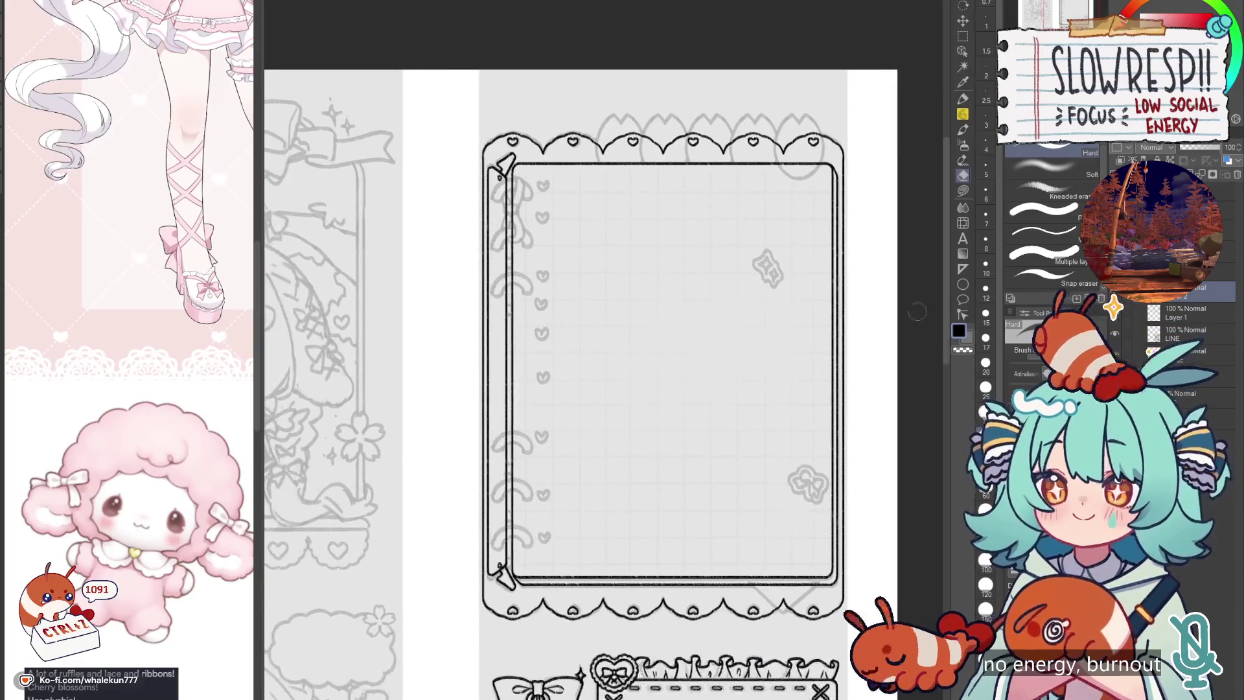
Step: Draw a binder-ring arc across the left border's double lines using the symmetrical ruler
key(p)
scroll(669, 350, up, 5)
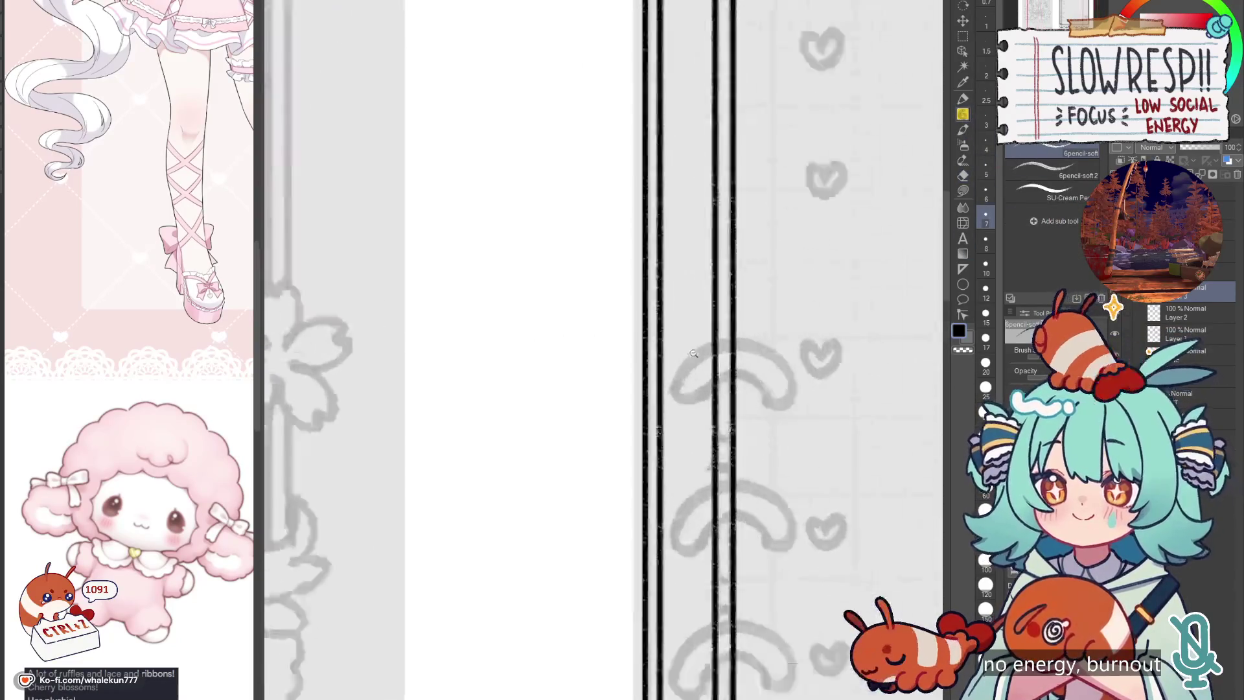
drag(646, 424, 675, 434)
key(ctrl+z)
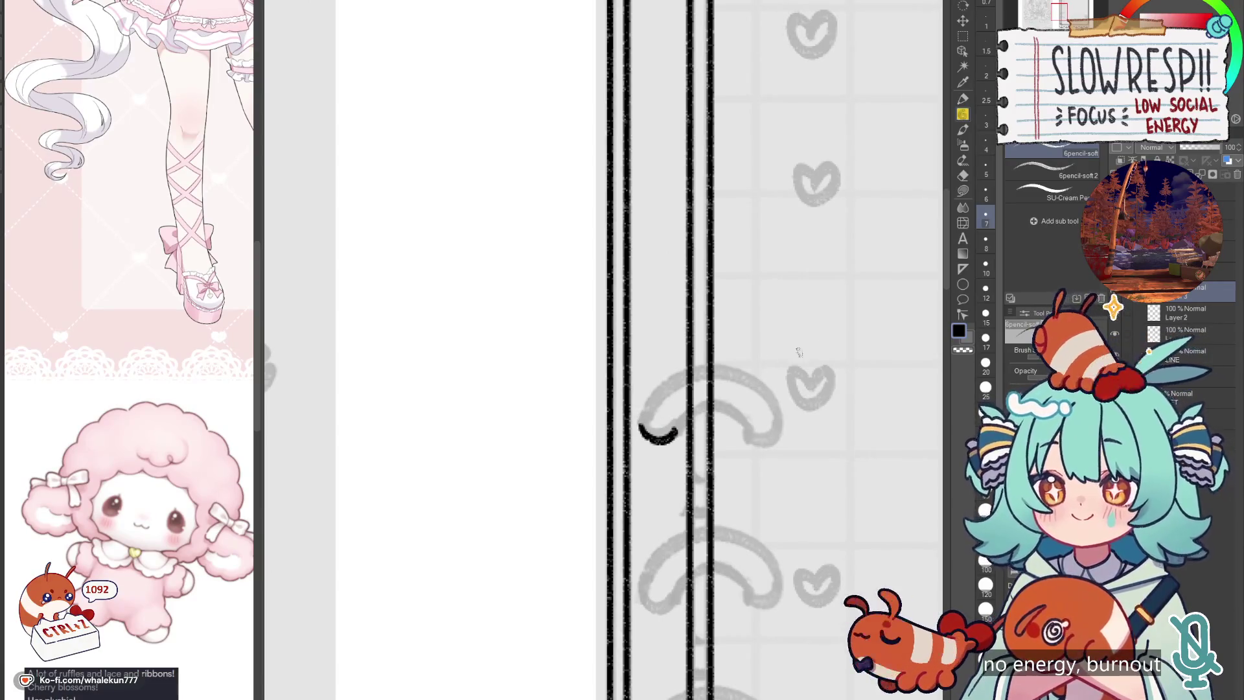
key(ctrl+z)
click(963, 269)
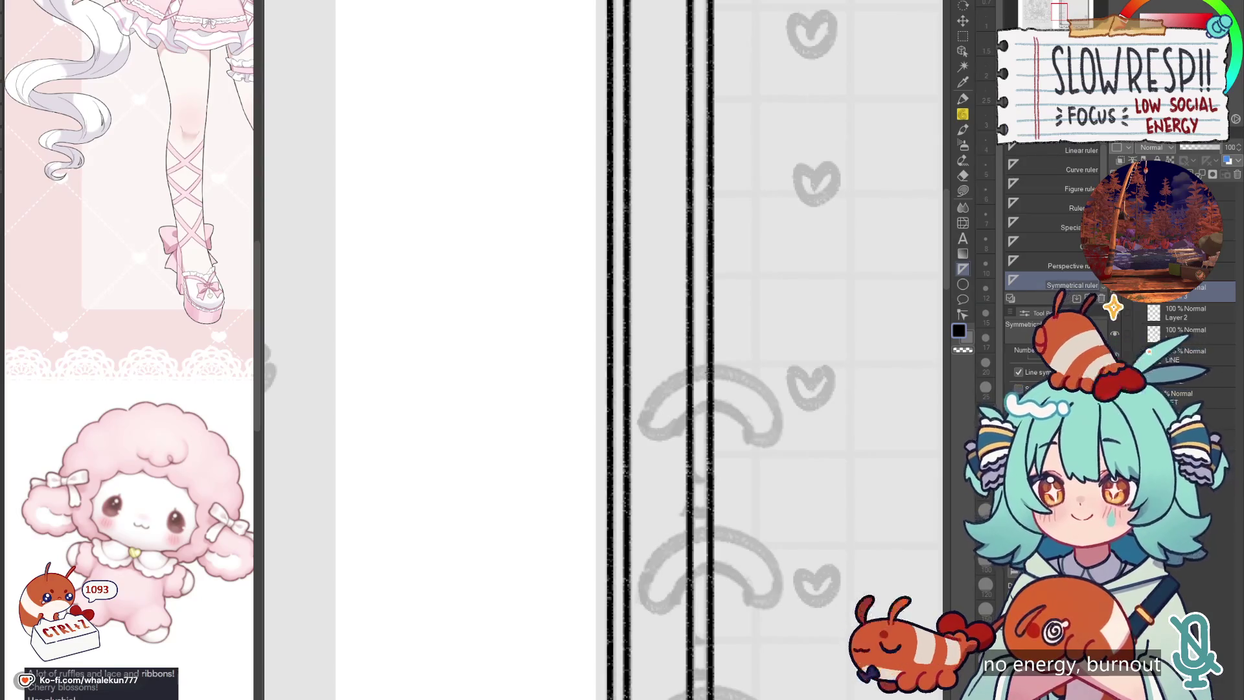
key(ctrl+z)
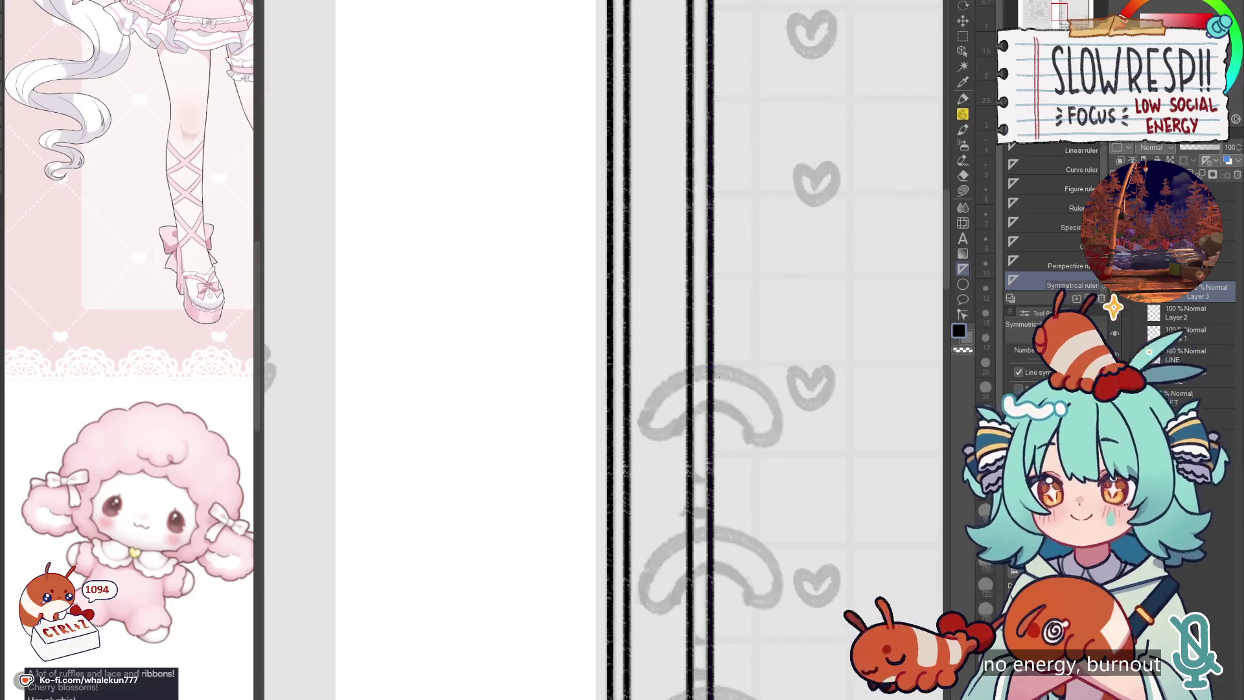
click(963, 129)
mouse_move(680, 374)
mouse_down()
mouse_move(742, 372)
mouse_move(645, 414)
mouse_move(642, 432)
mouse_move(703, 367)
mouse_move(648, 413)
mouse_move(642, 435)
mouse_move(680, 375)
mouse_move(644, 417)
mouse_move(654, 449)
mouse_move(677, 446)
mouse_move(688, 412)
mouse_move(711, 398)
mouse_up()
key(ctrl+z)
key(ctrl+z)
Step: Trim the ring arc's bottom ends with transparent colour, then return to black ink
key(c)
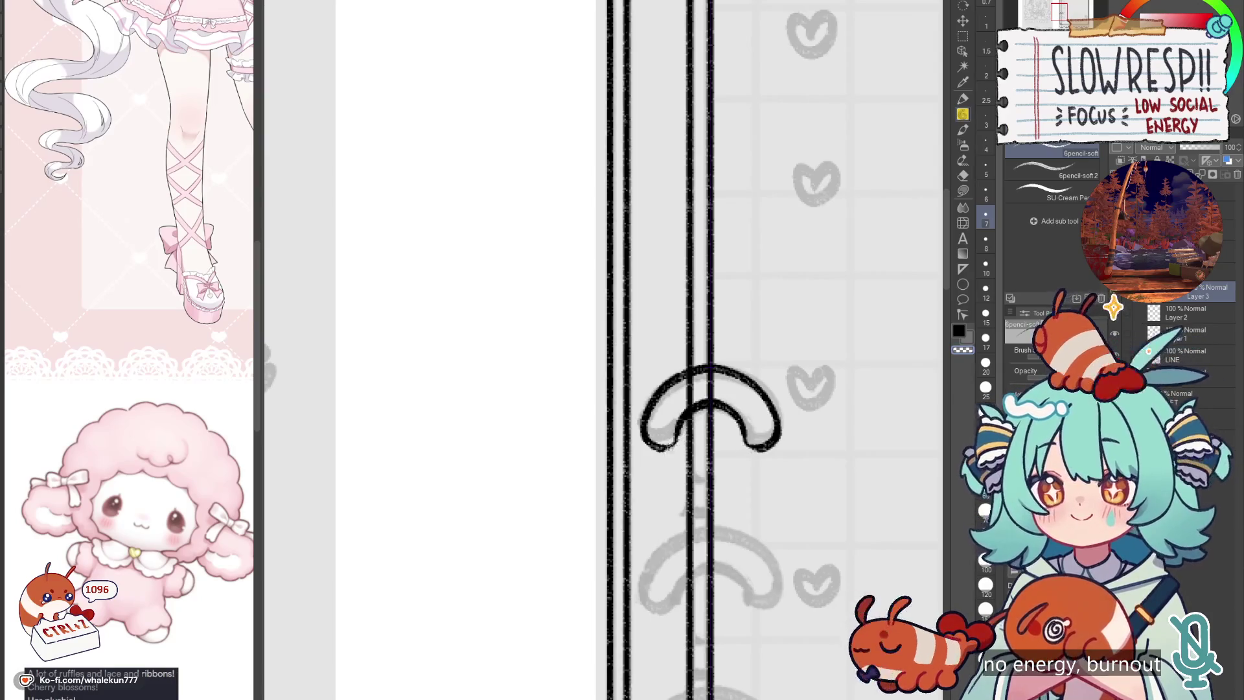
mouse_move(644, 454)
mouse_down()
mouse_move(680, 431)
mouse_move(643, 445)
mouse_up()
key(c)
key(c)
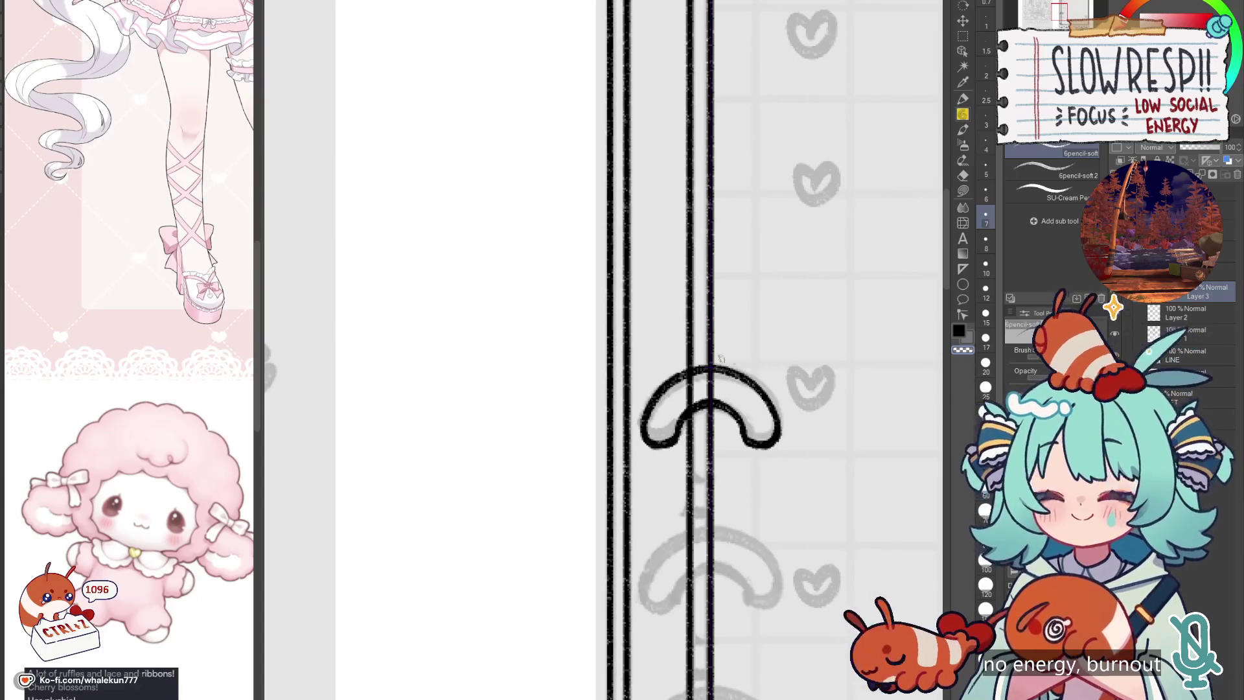
key(c)
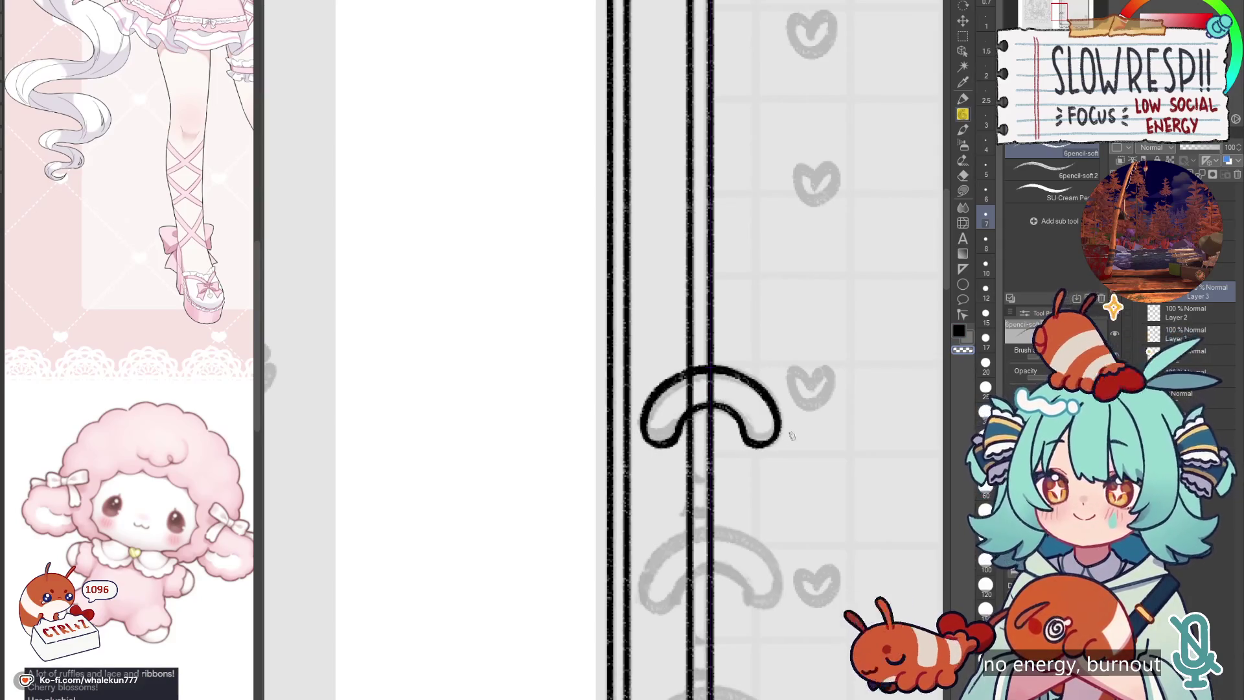
scroll(790, 435, down, 5)
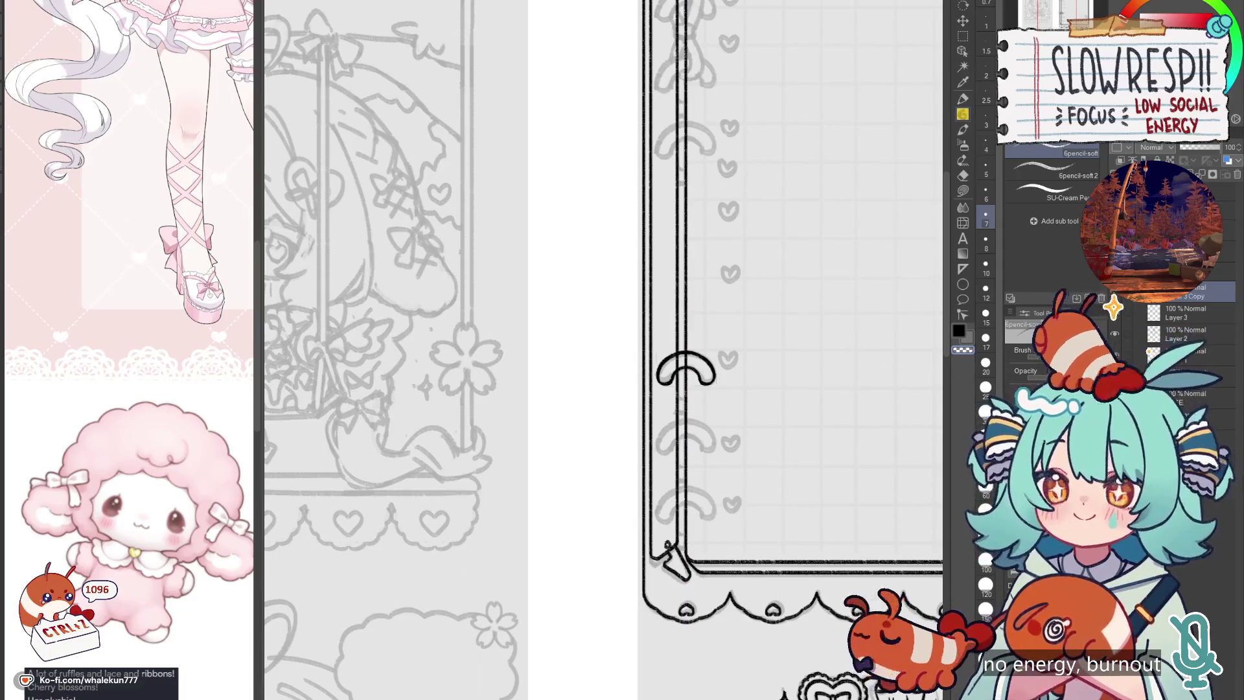
Step: Flip a copy of the ring arc, place it under the original, and erase the overlap
key(ctrl+t)
key(Return)
key(k)
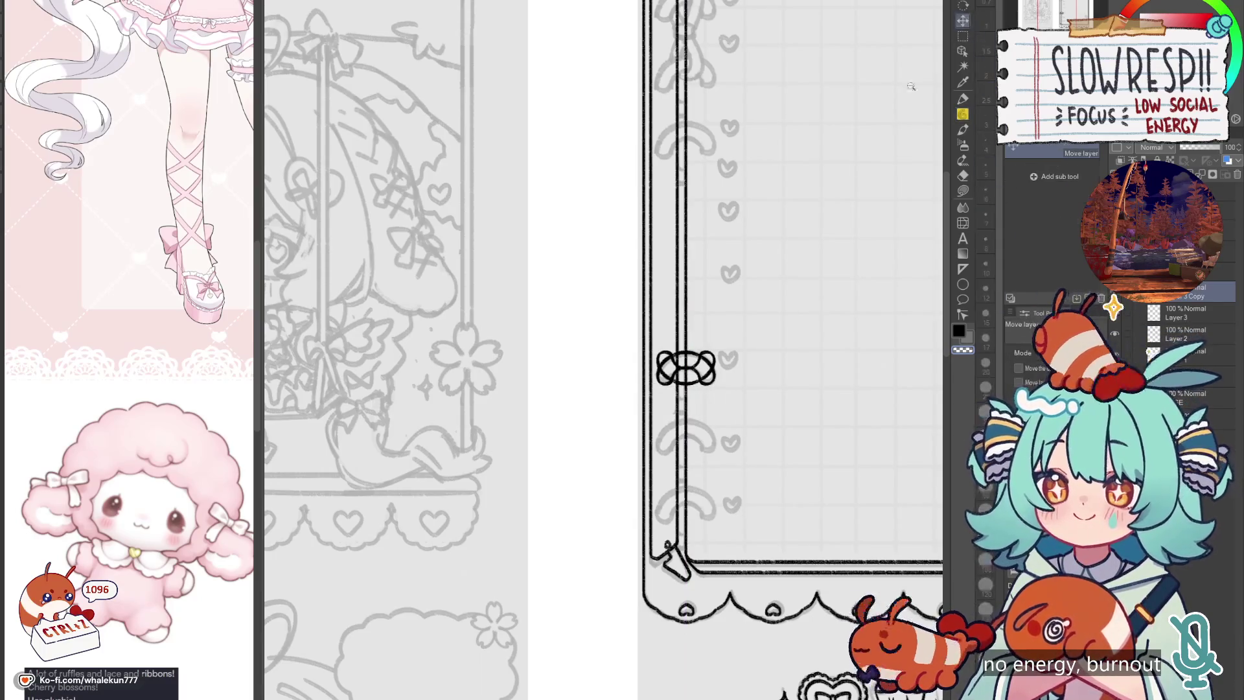
scroll(716, 417, up, 3)
mouse_move(717, 416)
mouse_down()
mouse_move(727, 500)
mouse_move(718, 477)
mouse_up()
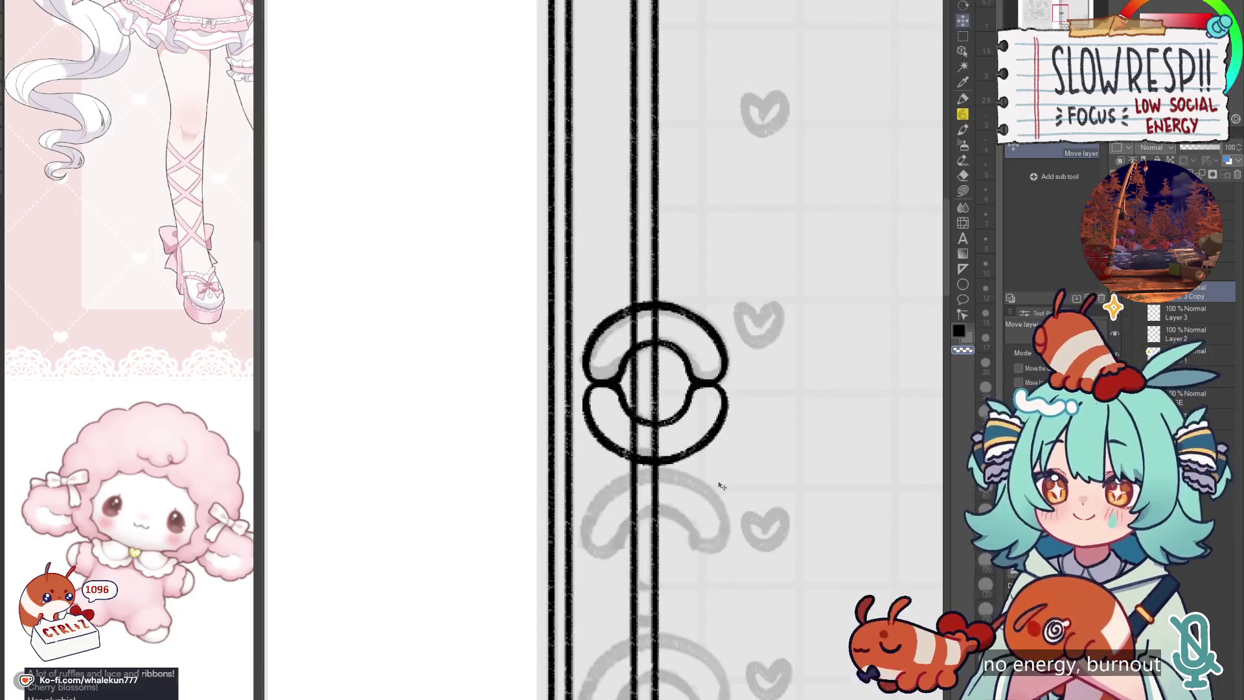
key(e)
mouse_move(619, 379)
mouse_down()
mouse_move(586, 414)
mouse_move(716, 444)
mouse_up()
scroll(693, 483, down, 5)
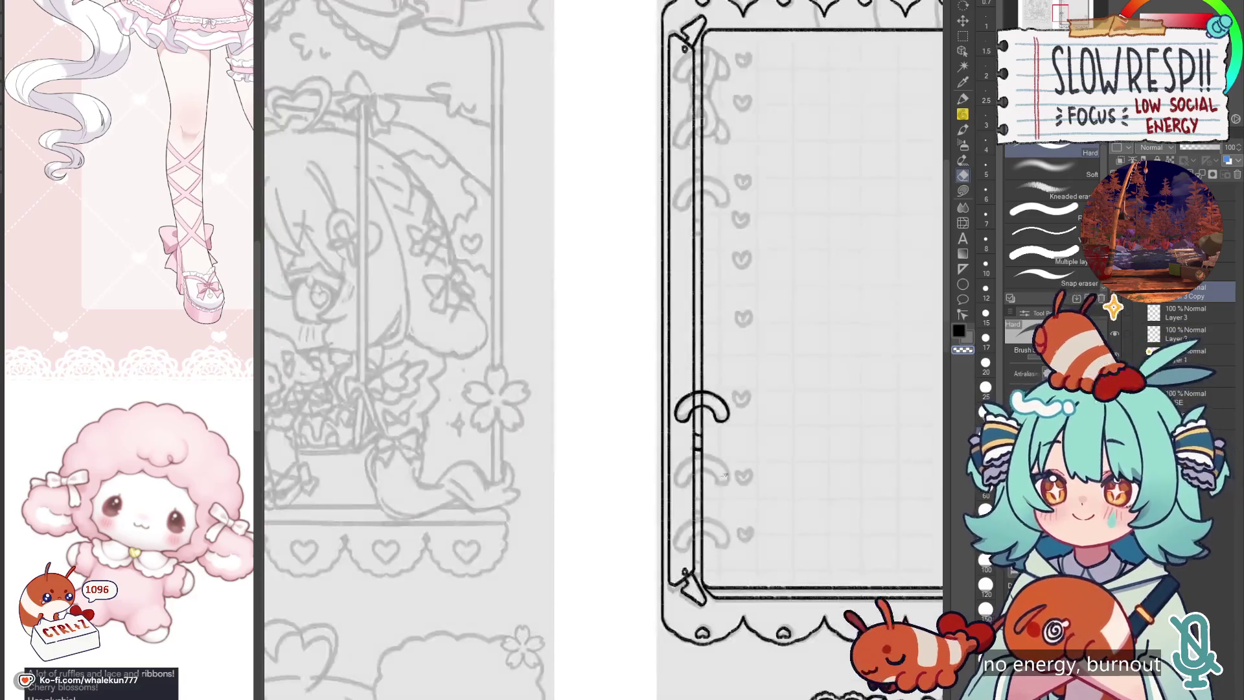
Step: Duplicate the ring twice and move the copies down to form three rings on the left edge
click(963, 20)
scroll(704, 454, up, 2)
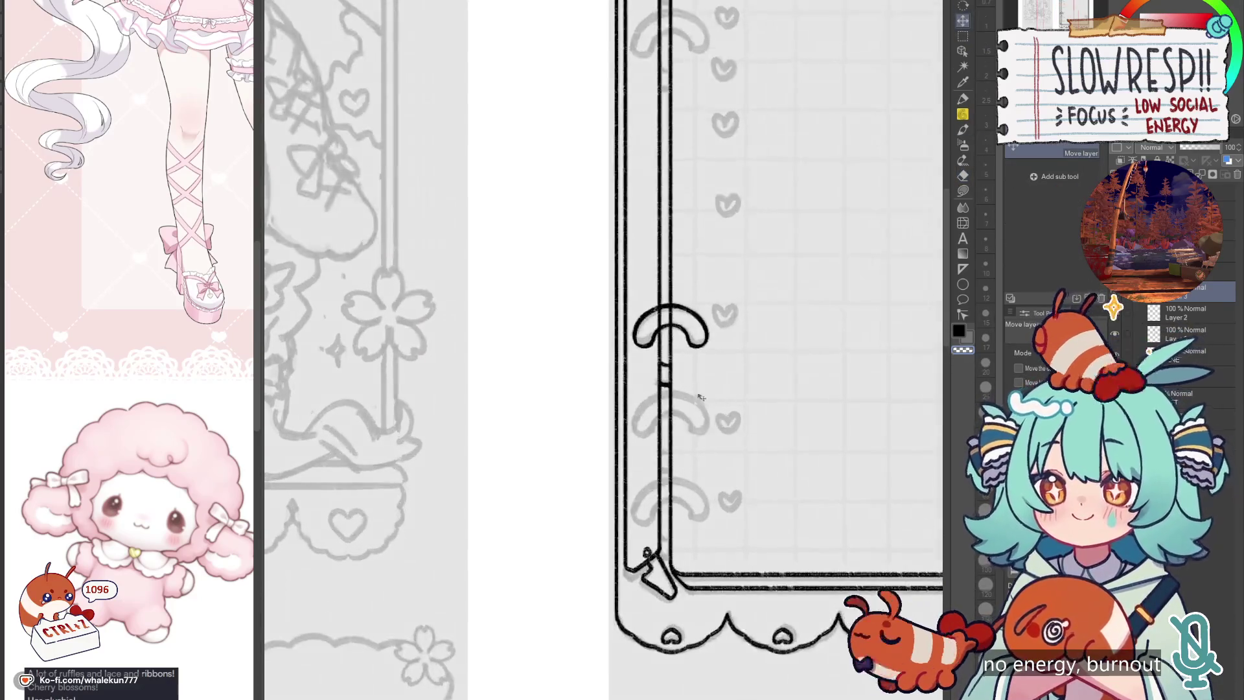
key(ctrl+c)
key(ctrl+v)
drag(705, 392, 708, 530)
key(ctrl+c)
key(ctrl+v)
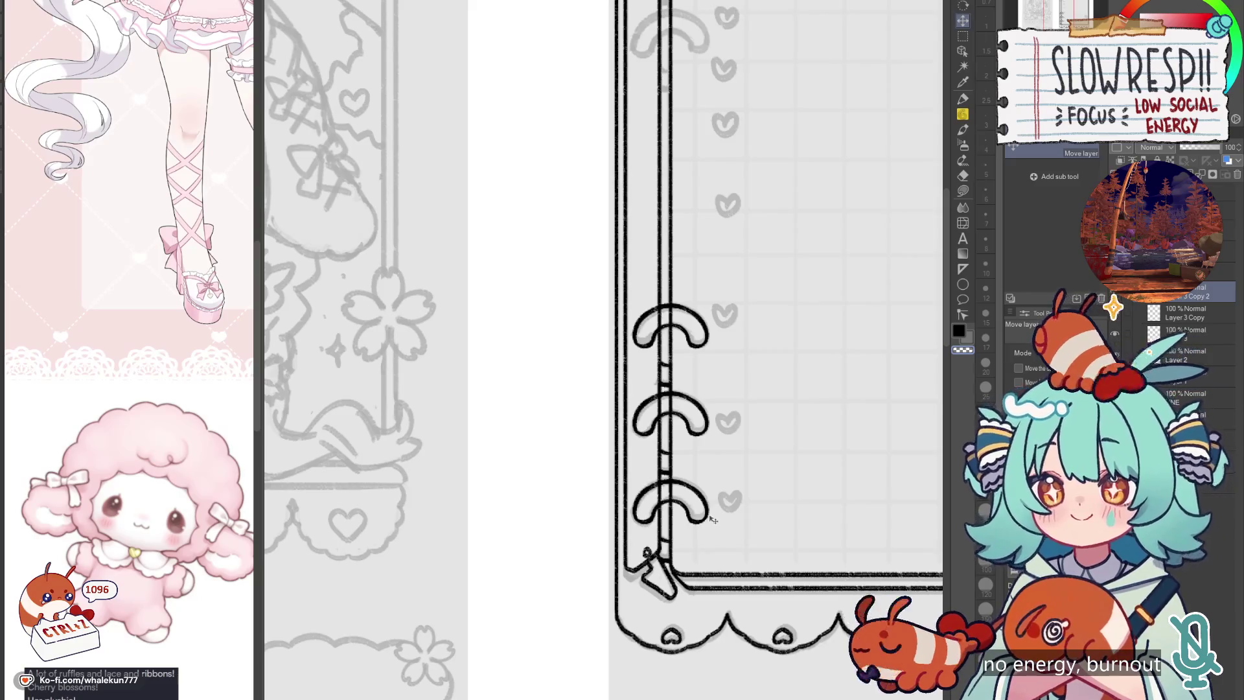
scroll(738, 468, down, 2)
drag(727, 468, 723, 557)
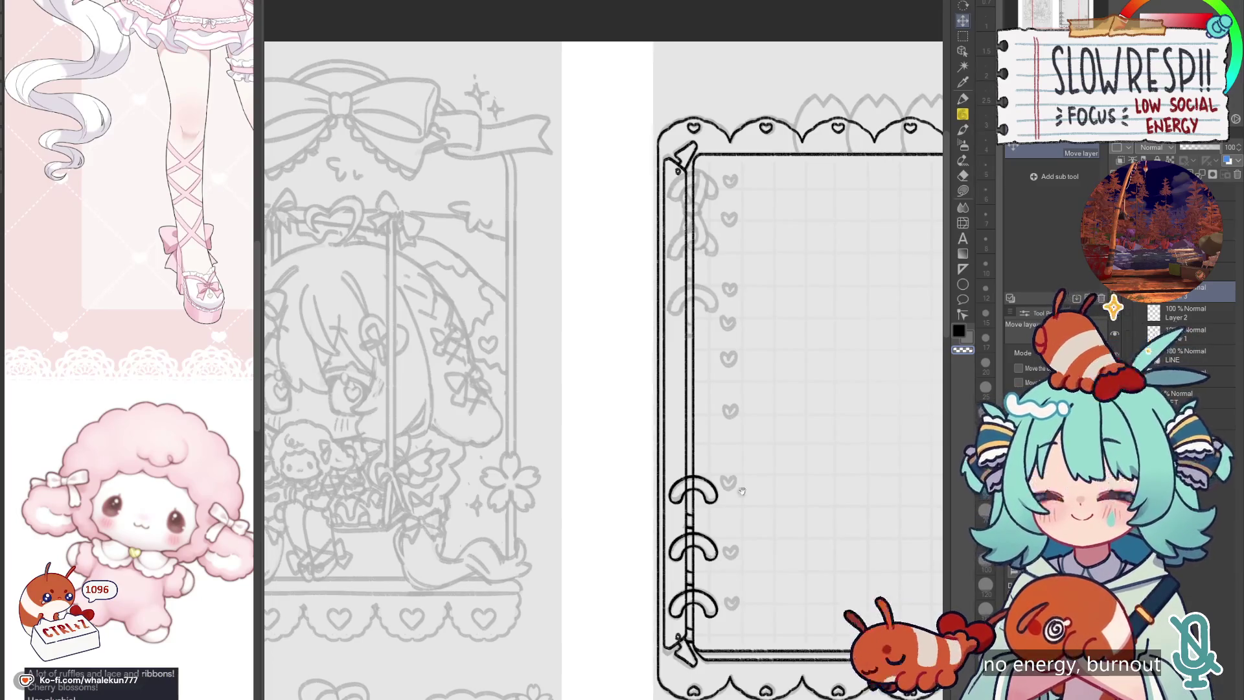
Step: Move a copy of the three-ring set up near the top of the left edge, undoing a stray nudge
mouse_move(742, 490)
mouse_down()
mouse_move(748, 591)
mouse_move(744, 400)
mouse_move(779, 308)
mouse_up()
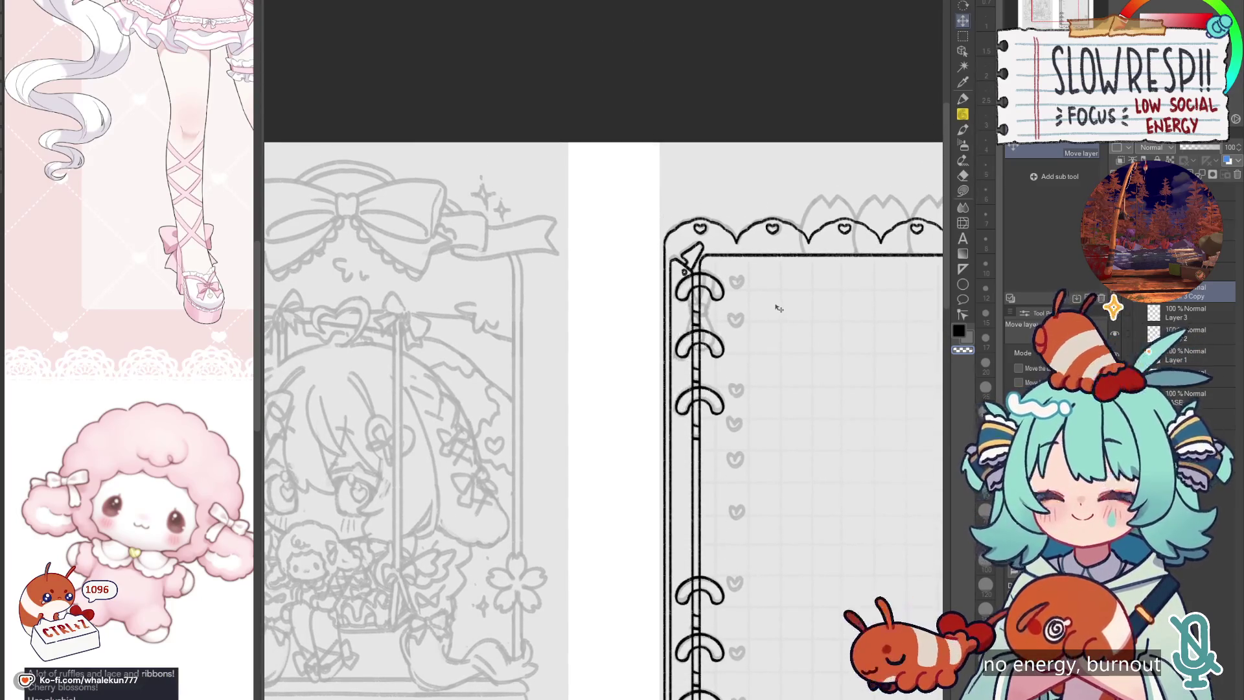
mouse_move(756, 525)
mouse_down()
mouse_move(748, 415)
mouse_move(761, 485)
mouse_up()
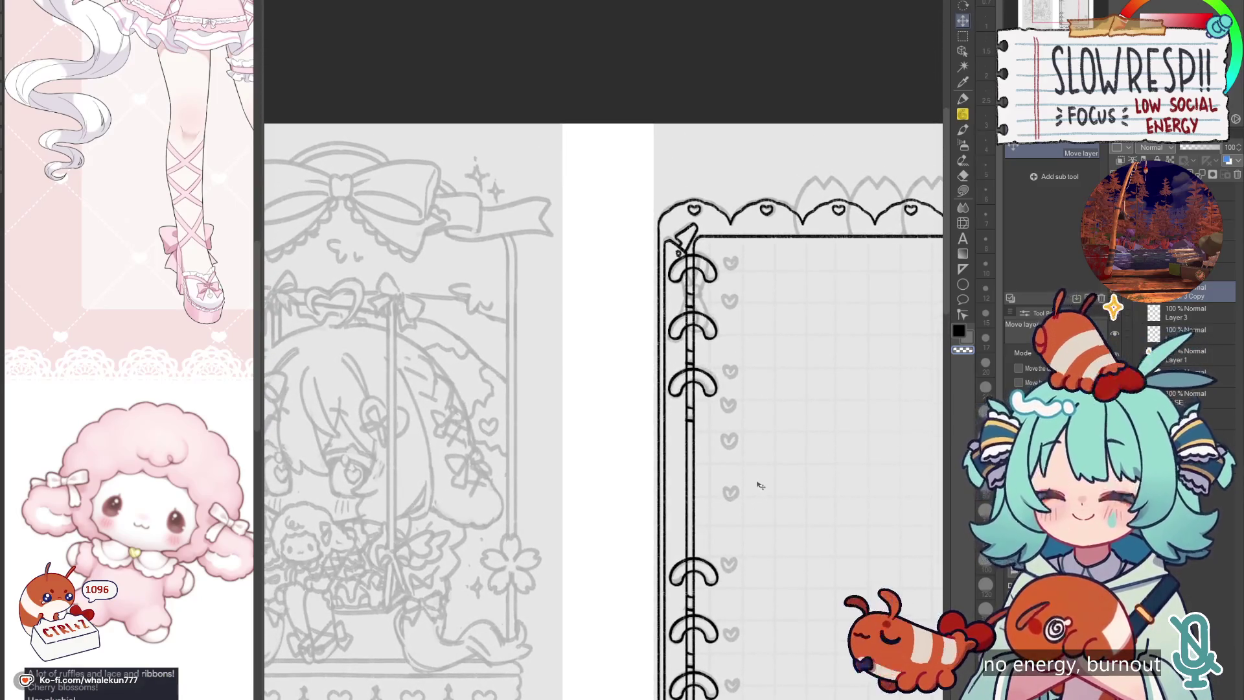
key(ctrl+z)
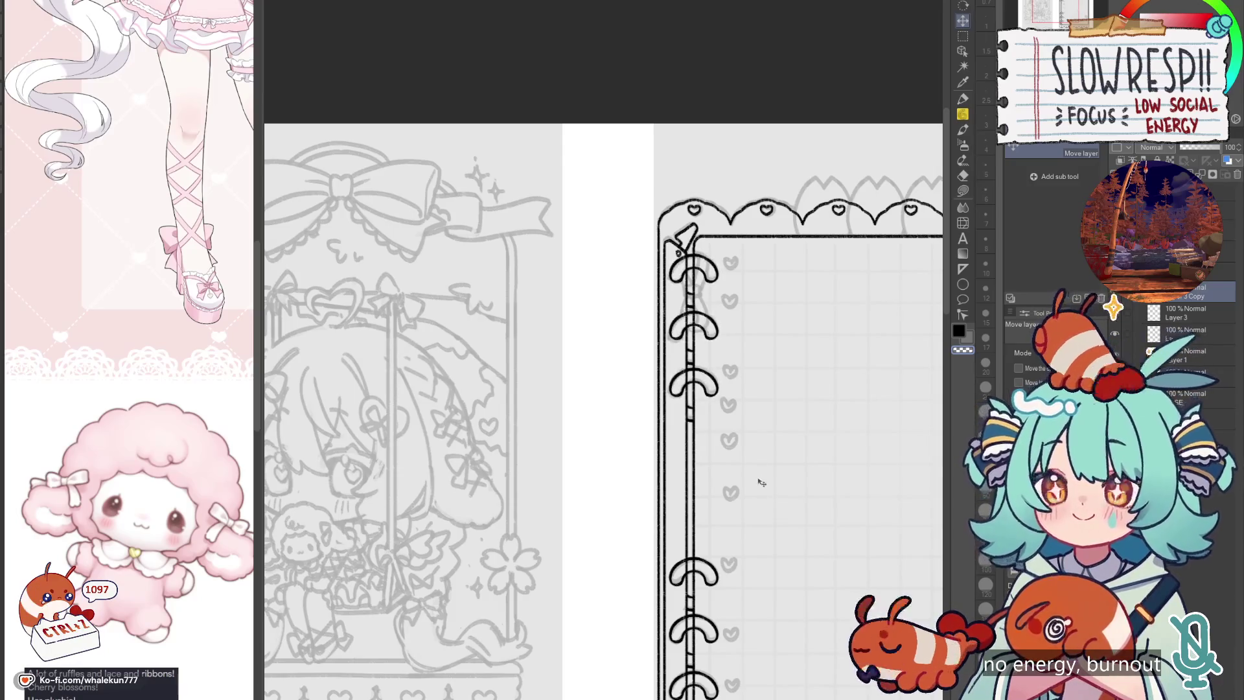
mouse_move(771, 457)
mouse_down()
mouse_move(781, 397)
mouse_move(742, 301)
mouse_up()
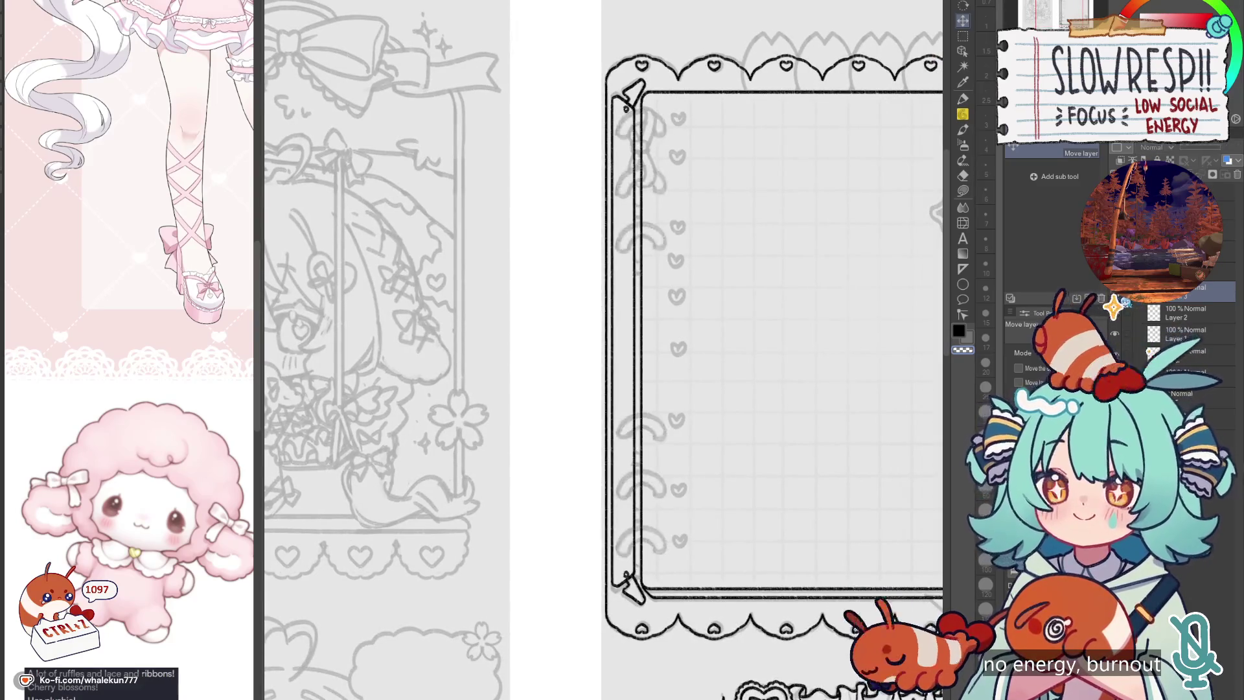
drag(822, 528, 852, 477)
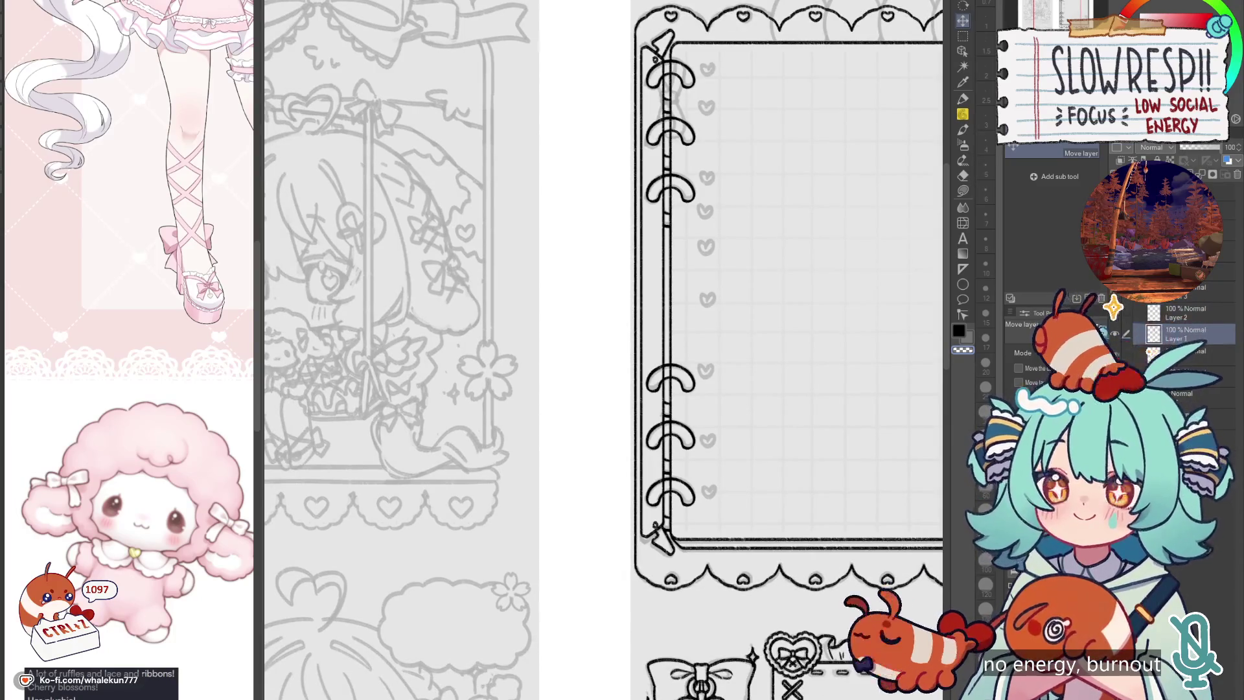
scroll(725, 415, down, 2)
Step: Switch to the Eraser and reduce its brush size to 20
key(e)
scroll(726, 414, up, 5)
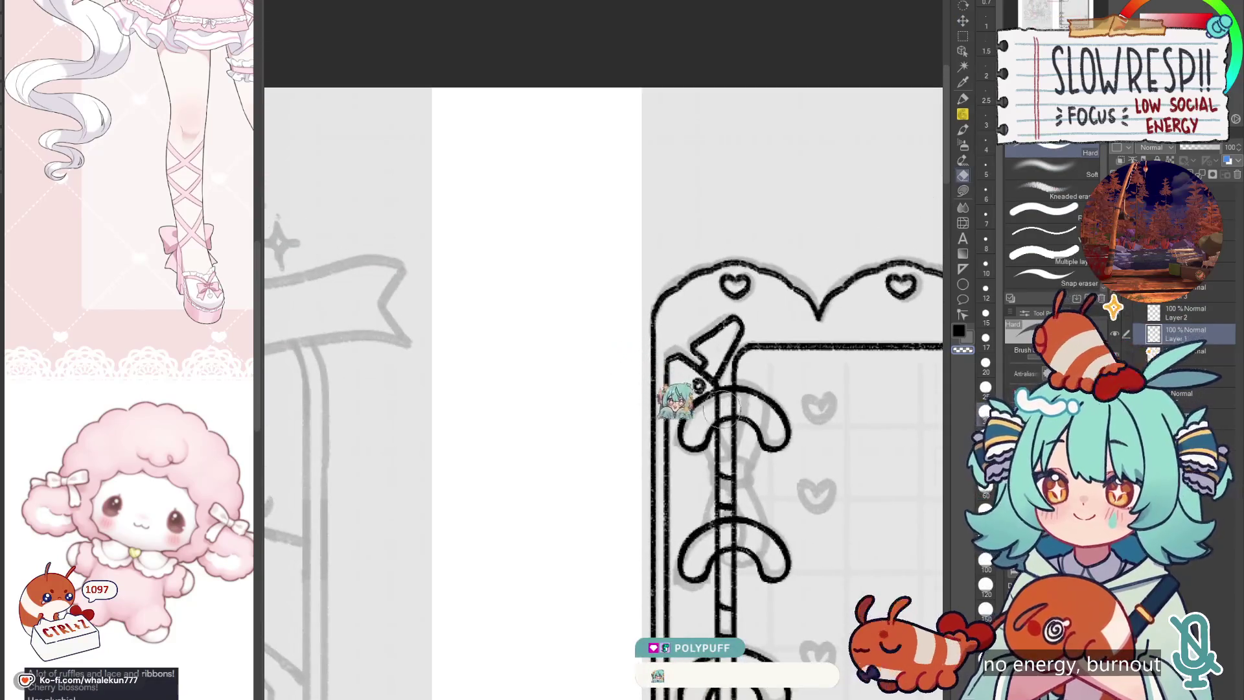
key(bracketleft)
key(bracketleft)
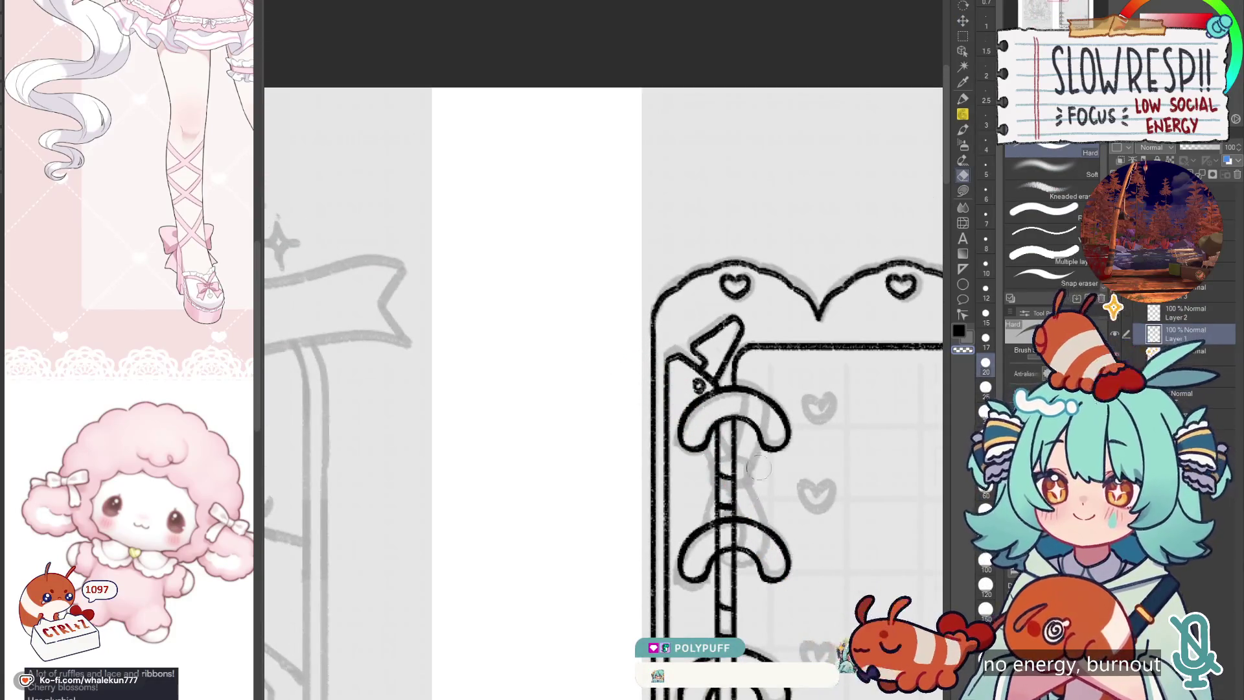
Step: Pan down along the spine to inspect the six binder rings
drag(758, 466, 779, 347)
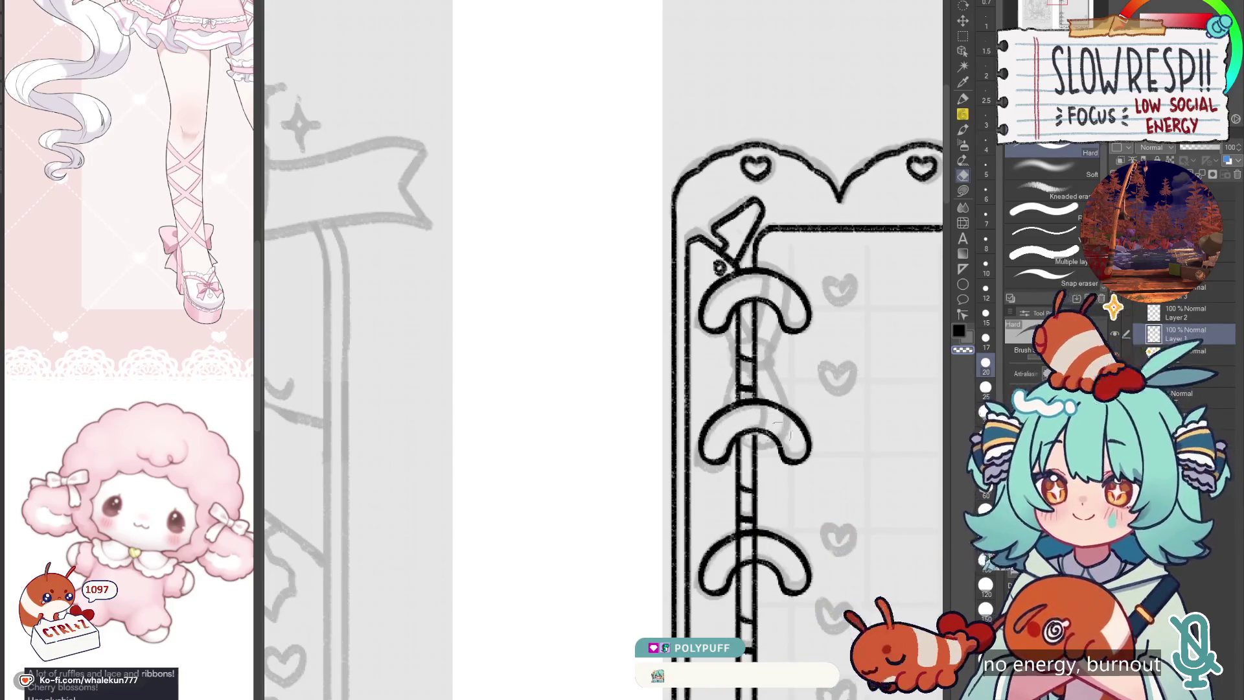
scroll(745, 417, down, 3)
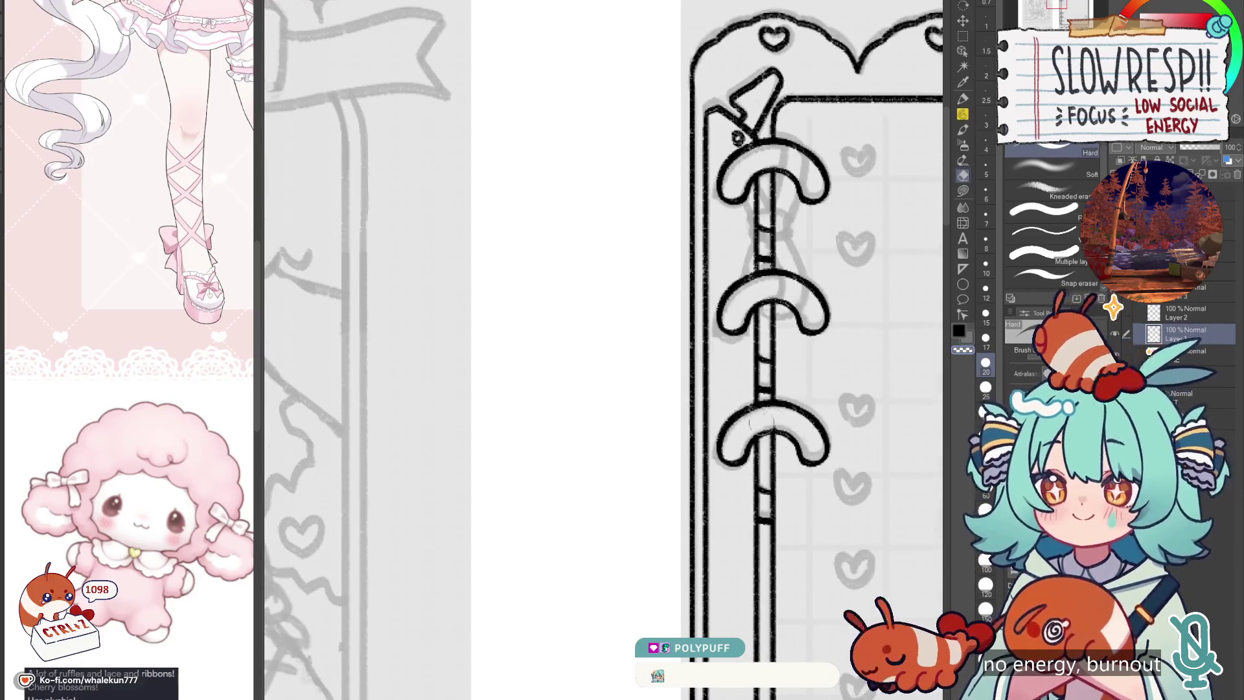
scroll(771, 453, down, 5)
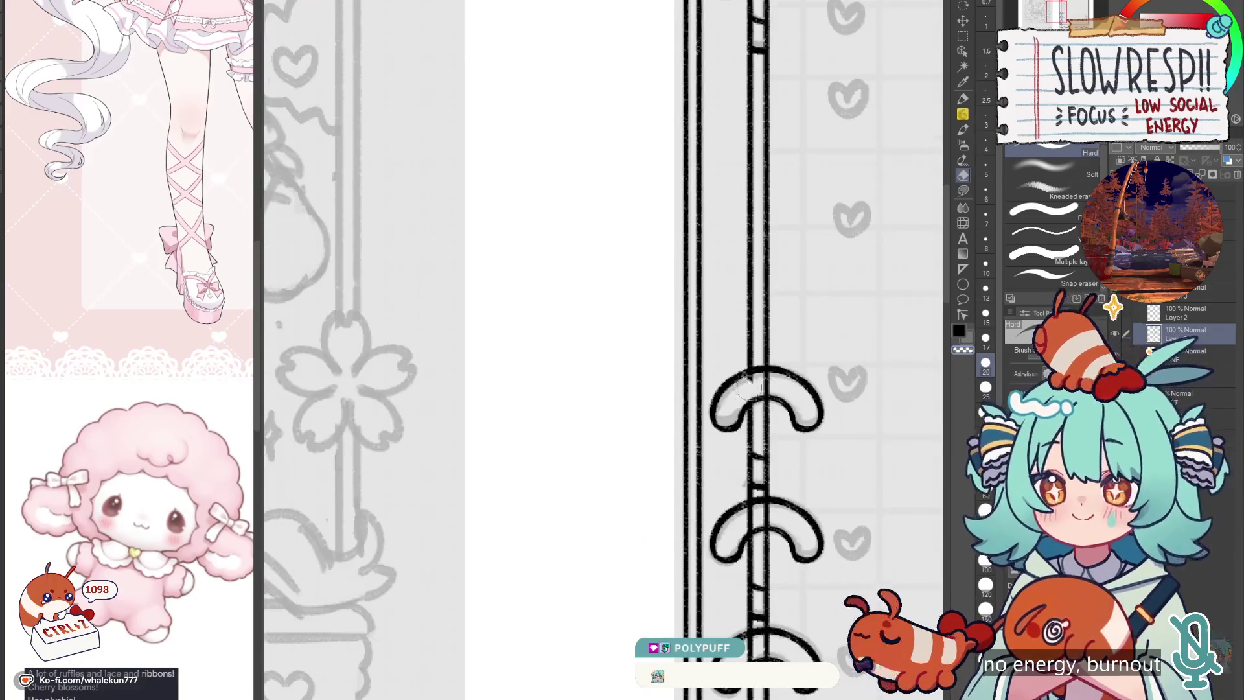
scroll(764, 375, down, 1)
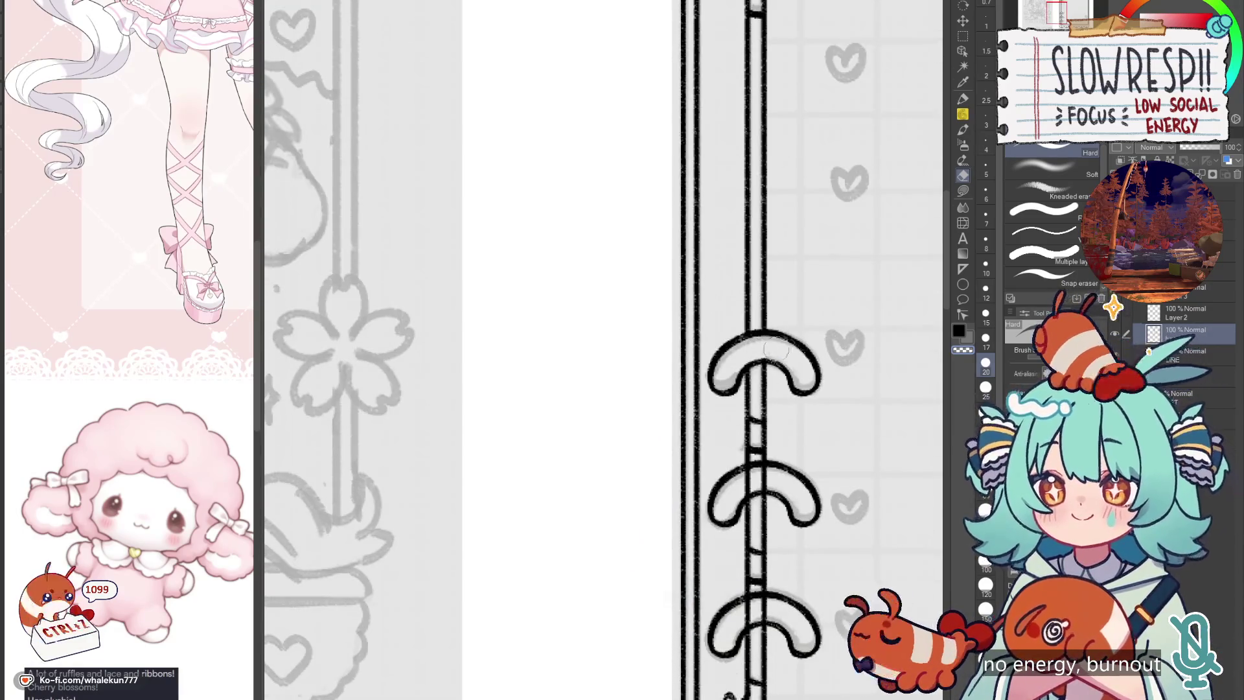
scroll(767, 422, down, 1)
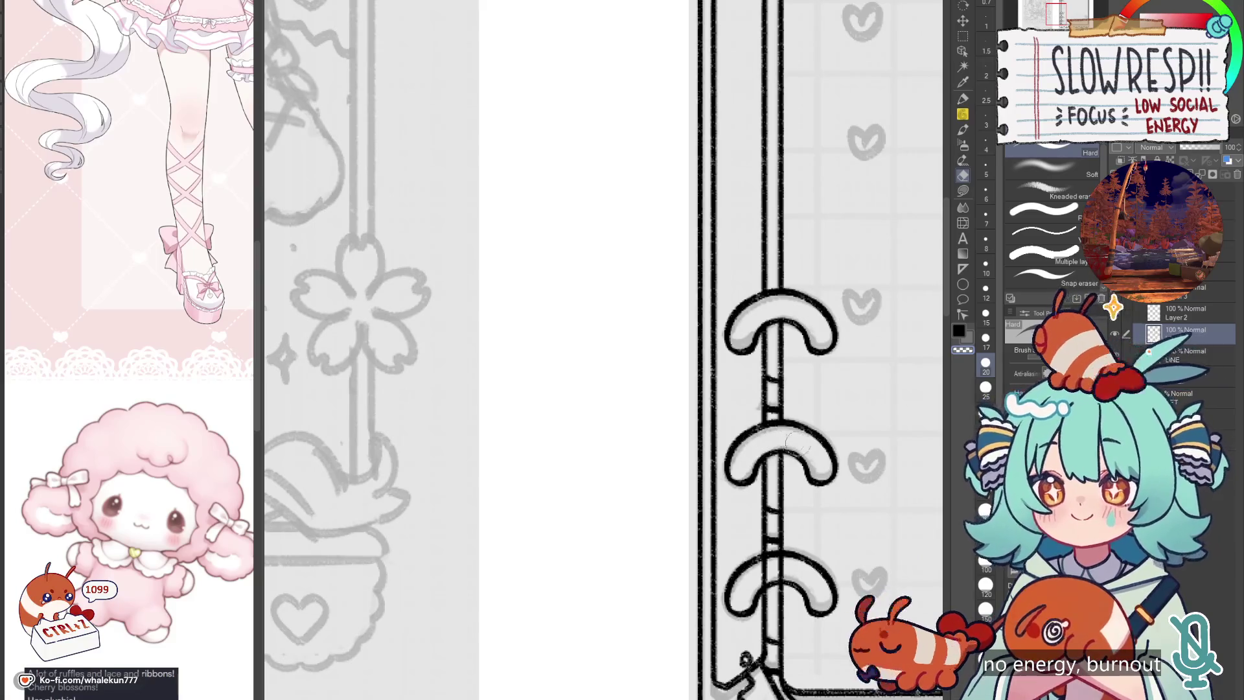
scroll(778, 453, down, 3)
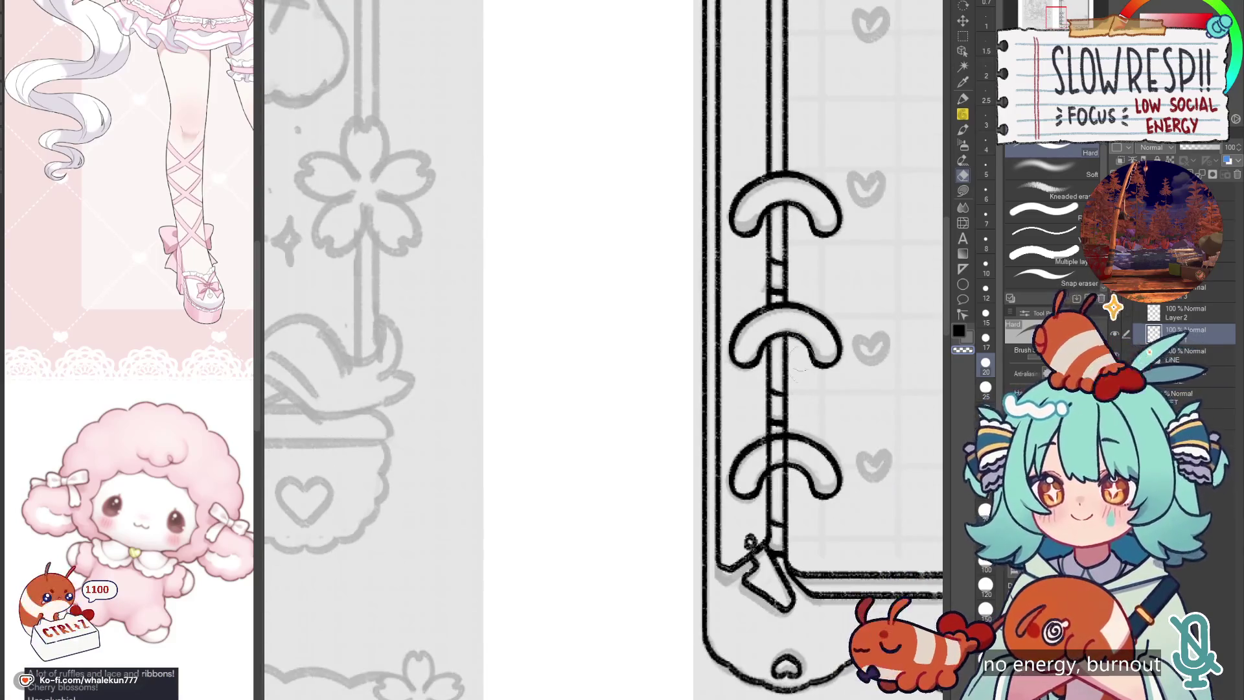
scroll(752, 440, down, 5)
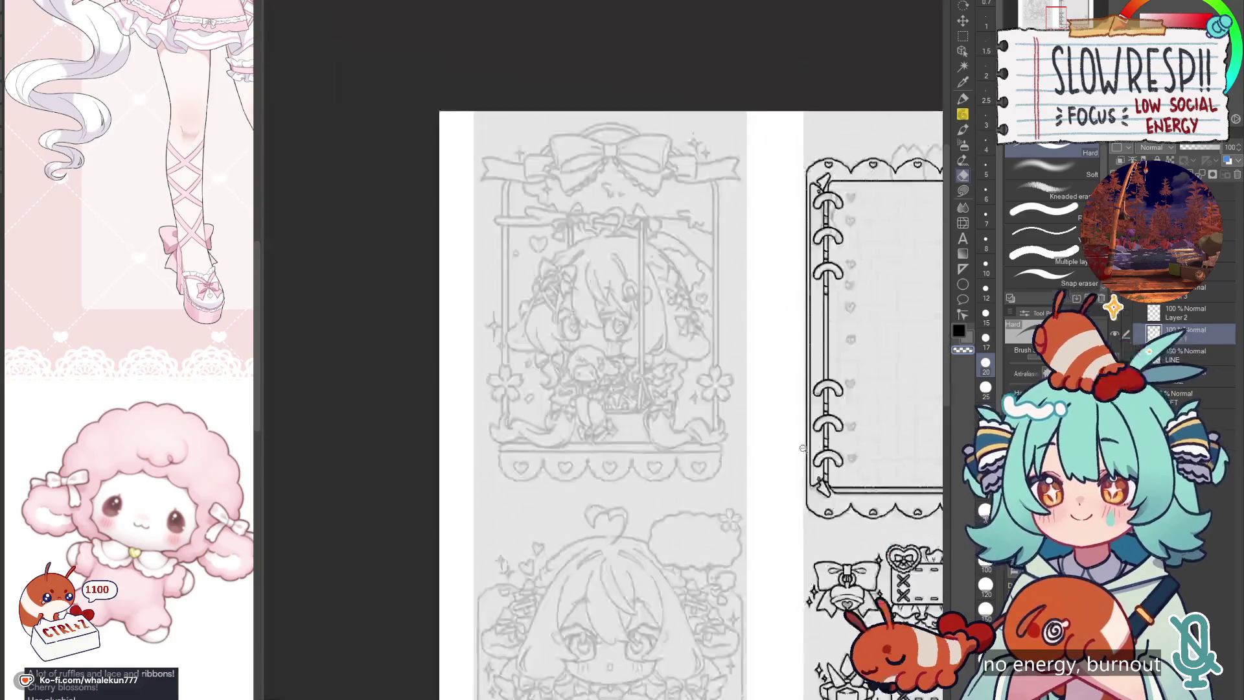
Step: Place a straight linear ruler just under the frame's bottom border
drag(745, 427, 720, 517)
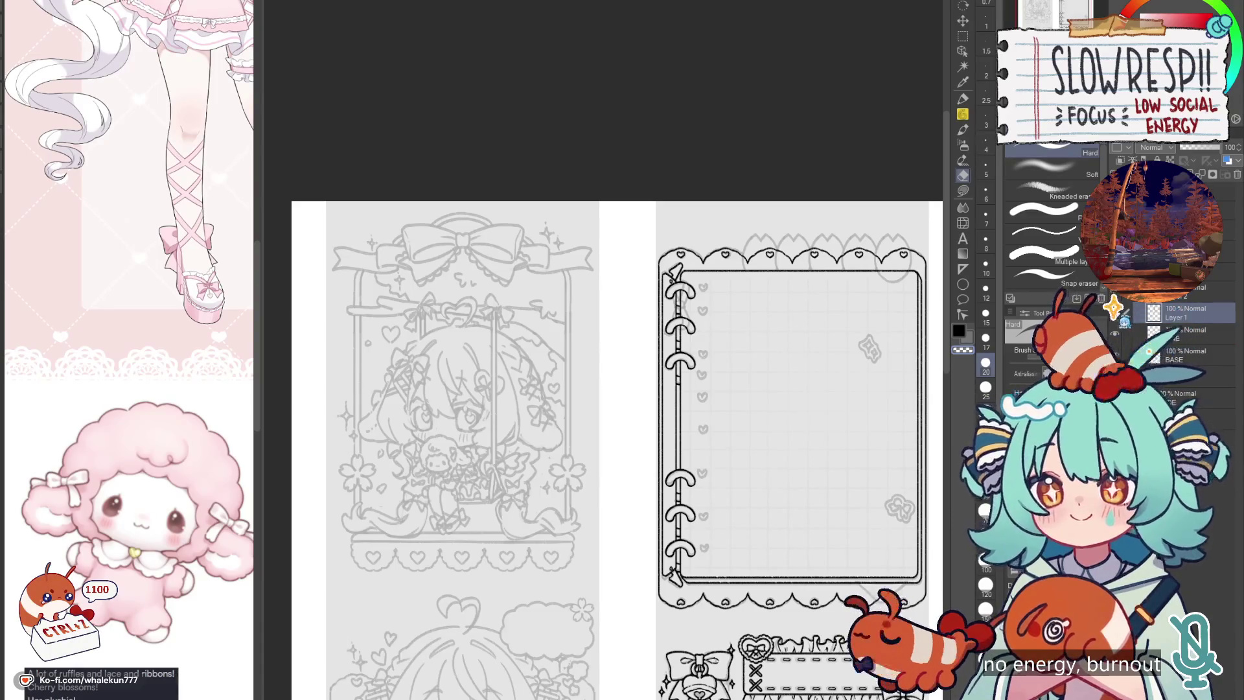
key(p)
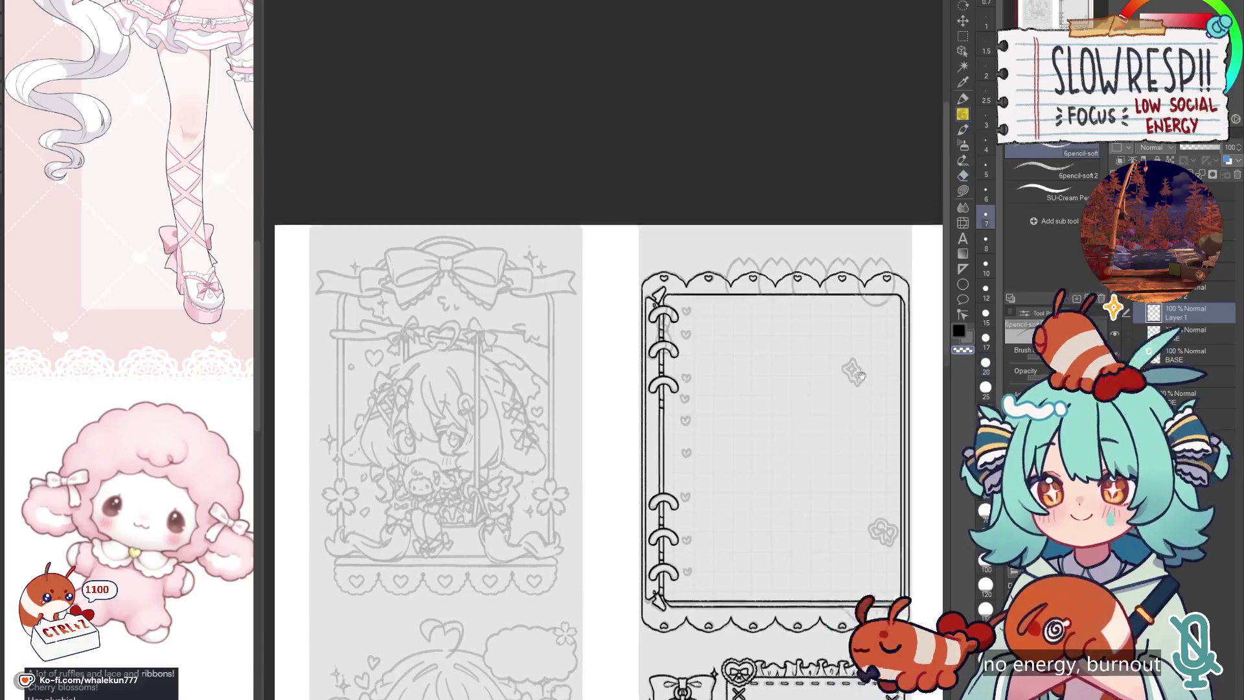
scroll(820, 366, up, 3)
scroll(820, 366, up, 5)
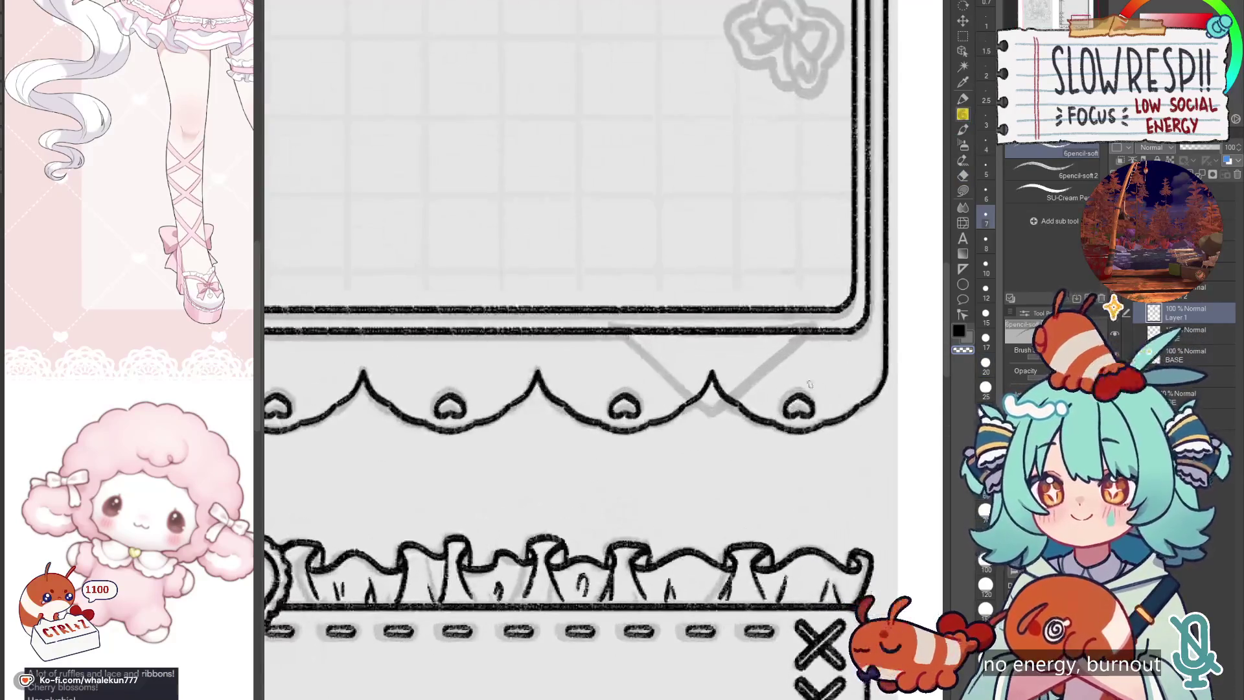
click(963, 269)
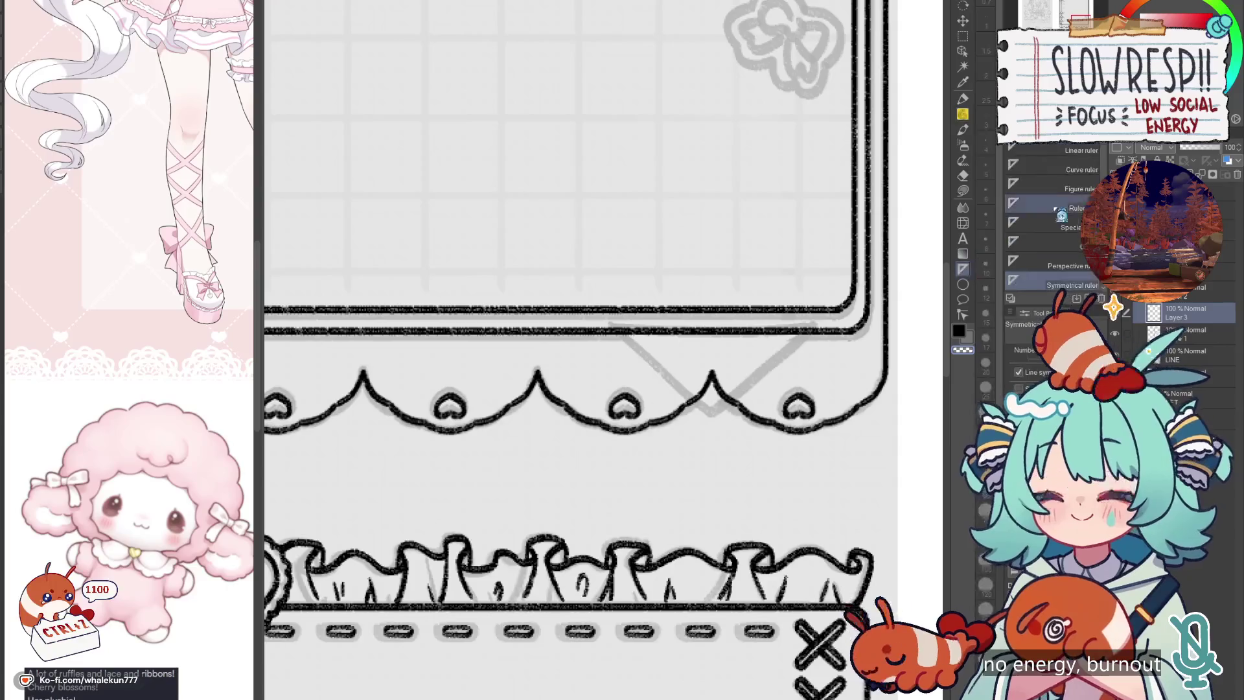
drag(609, 321, 829, 318)
Step: Draw the V-tab's diagonal arms with the pencil, redoing the inner left diagonal
key(p)
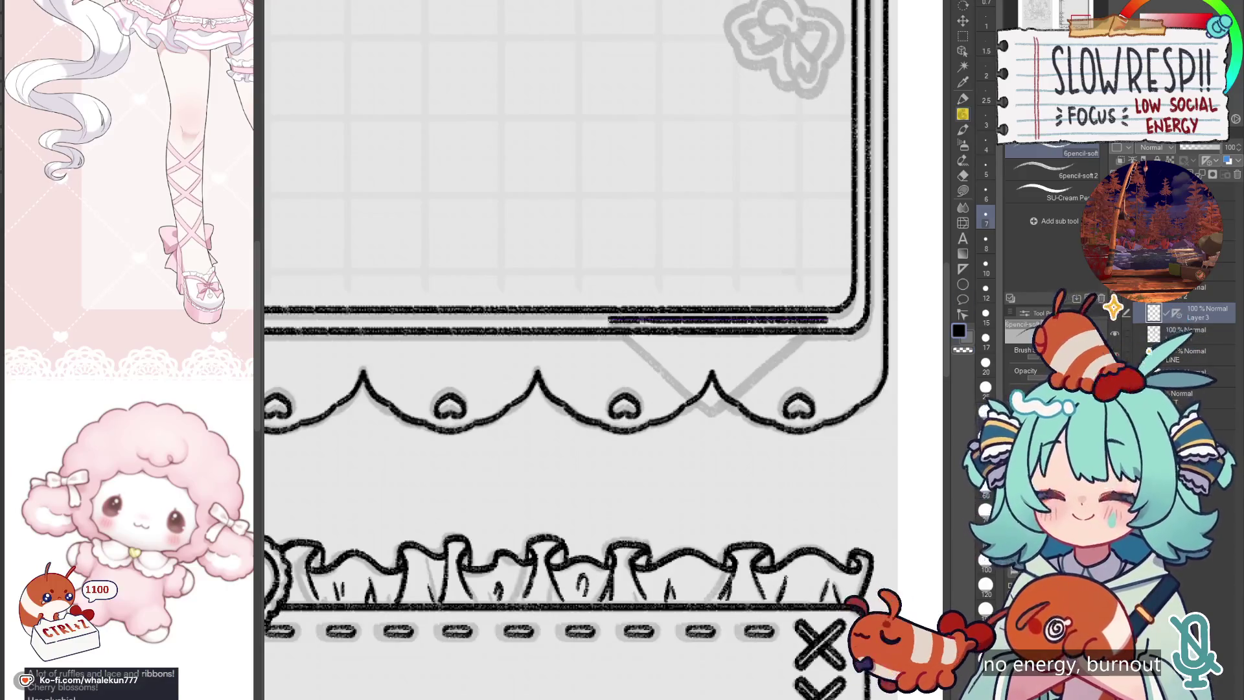
mouse_move(607, 320)
mouse_down()
mouse_move(709, 420)
mouse_move(829, 319)
mouse_up()
mouse_move(638, 319)
mouse_down()
mouse_move(710, 393)
mouse_move(781, 334)
mouse_up()
key(ctrl+z)
key(ctrl+z)
drag(707, 396, 816, 308)
Step: Erase the border line inside the V-tab and clean up its tip
key(e)
drag(624, 331, 802, 334)
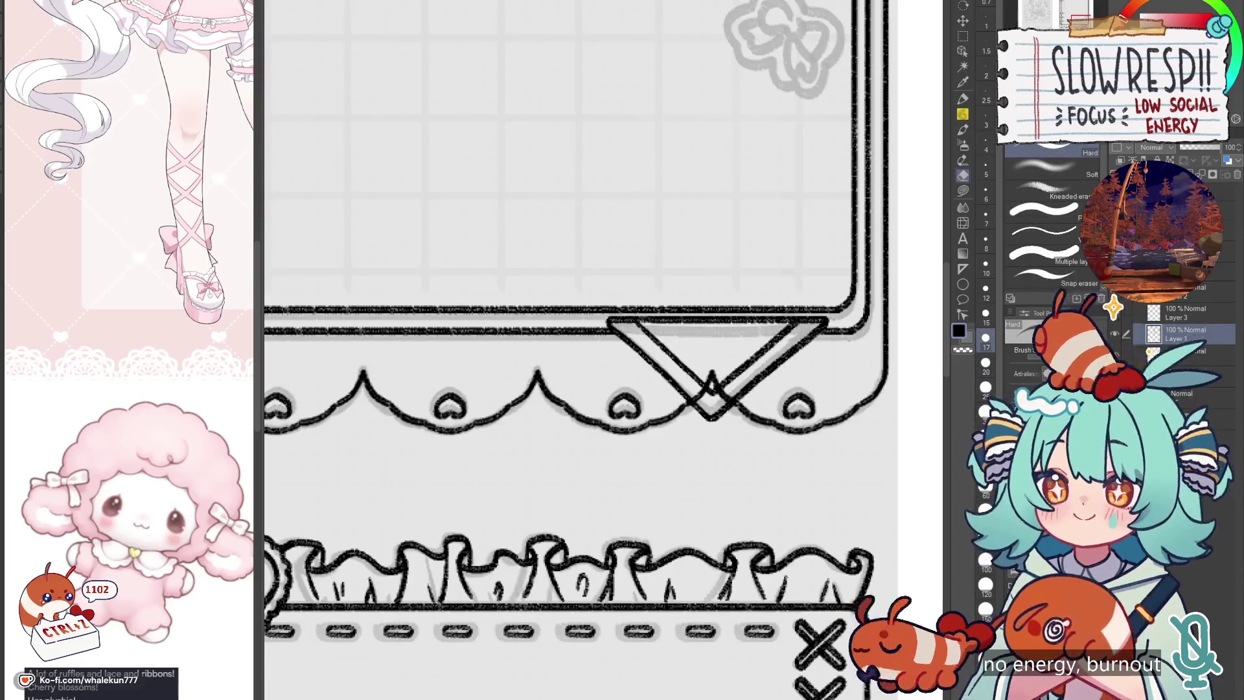
drag(706, 379, 710, 372)
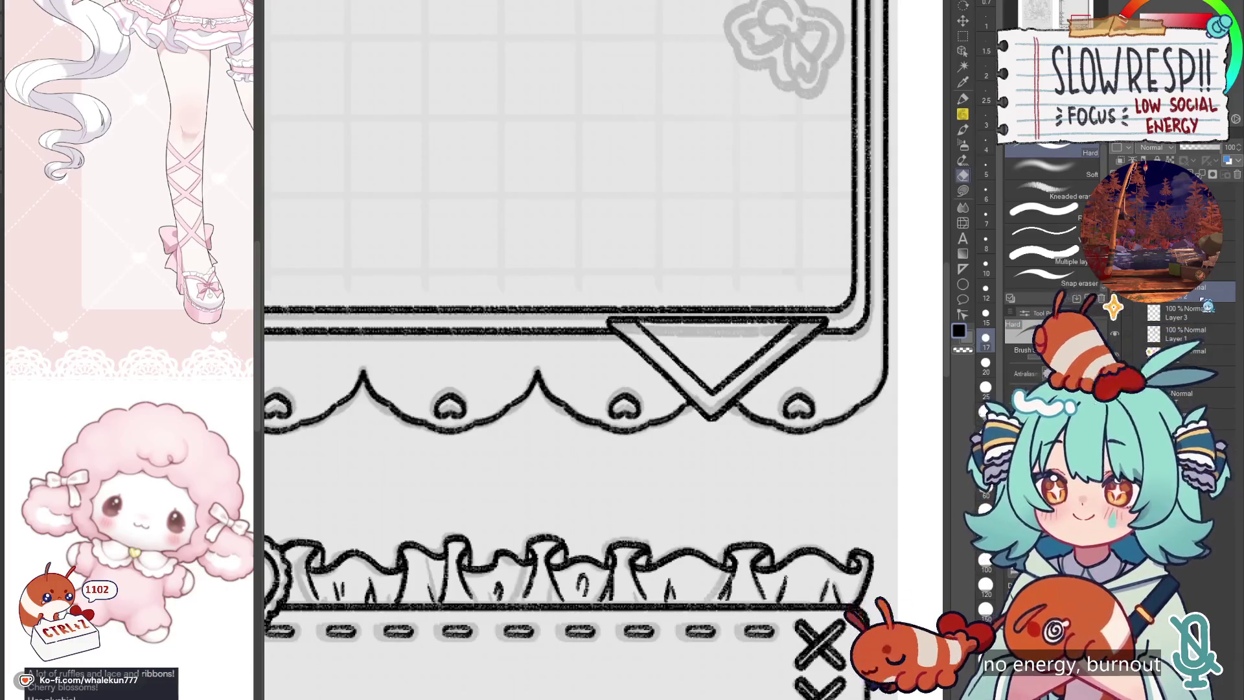
scroll(845, 561, down, 5)
scroll(845, 561, up, 3)
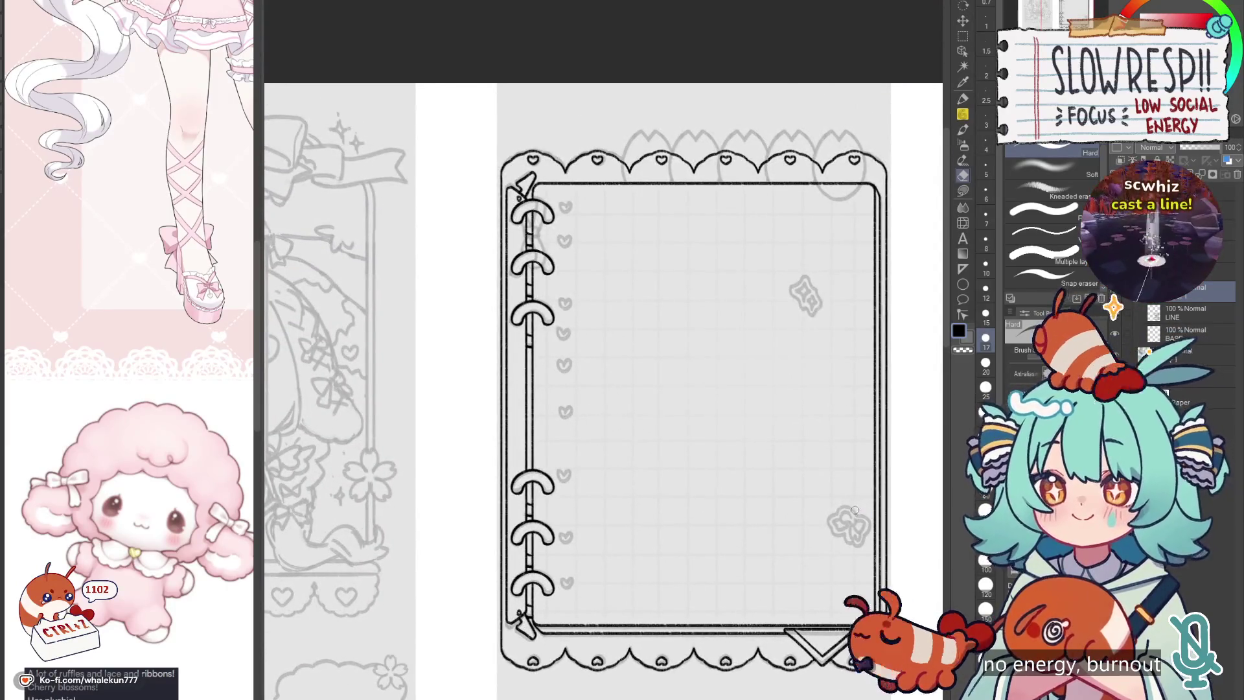
scroll(847, 520, down, 2)
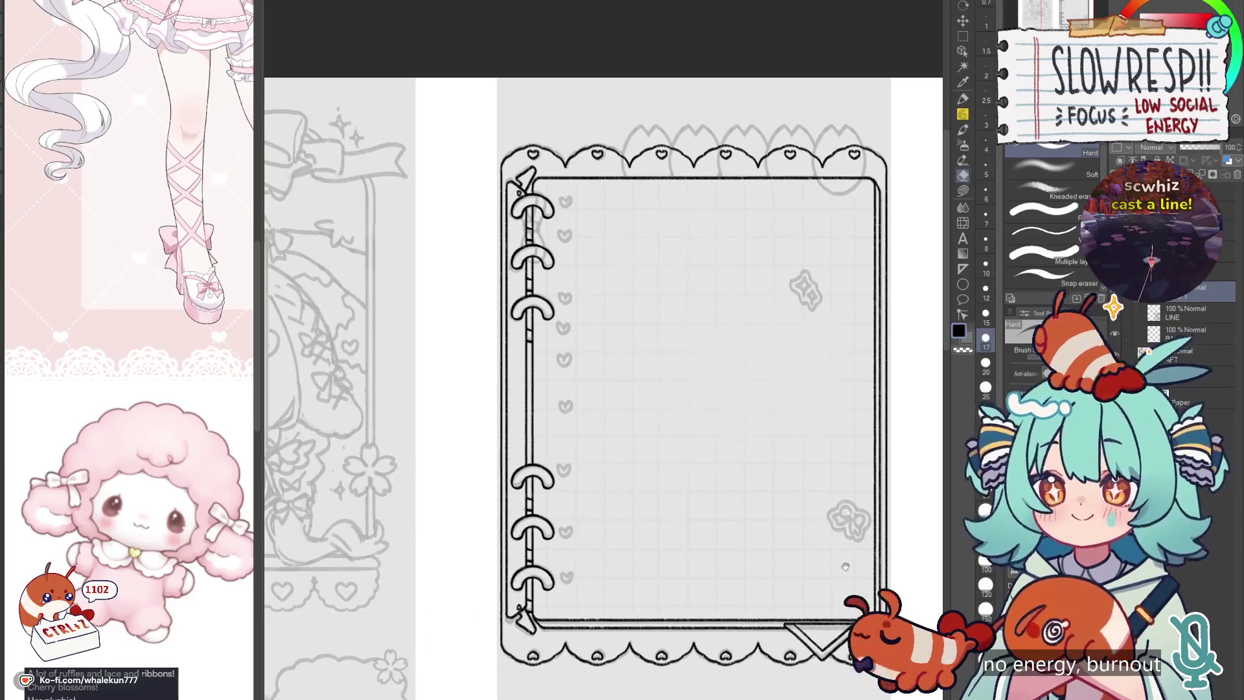
scroll(833, 554, up, 2)
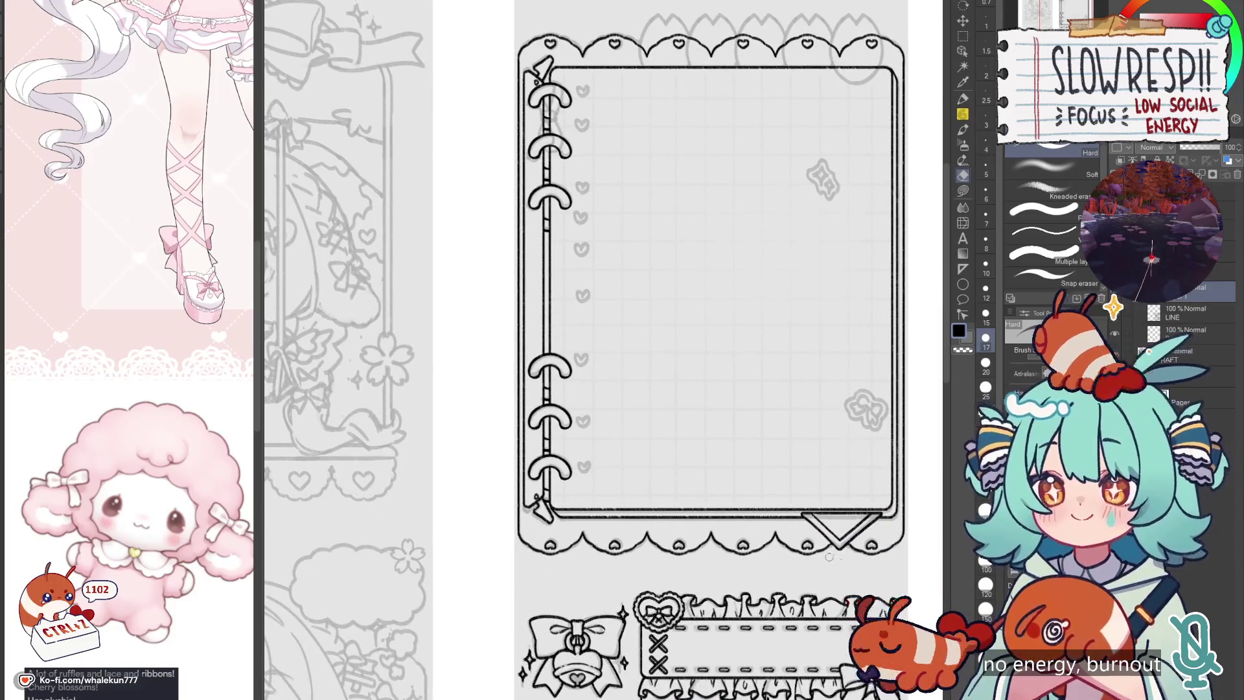
key(h)
key(h)
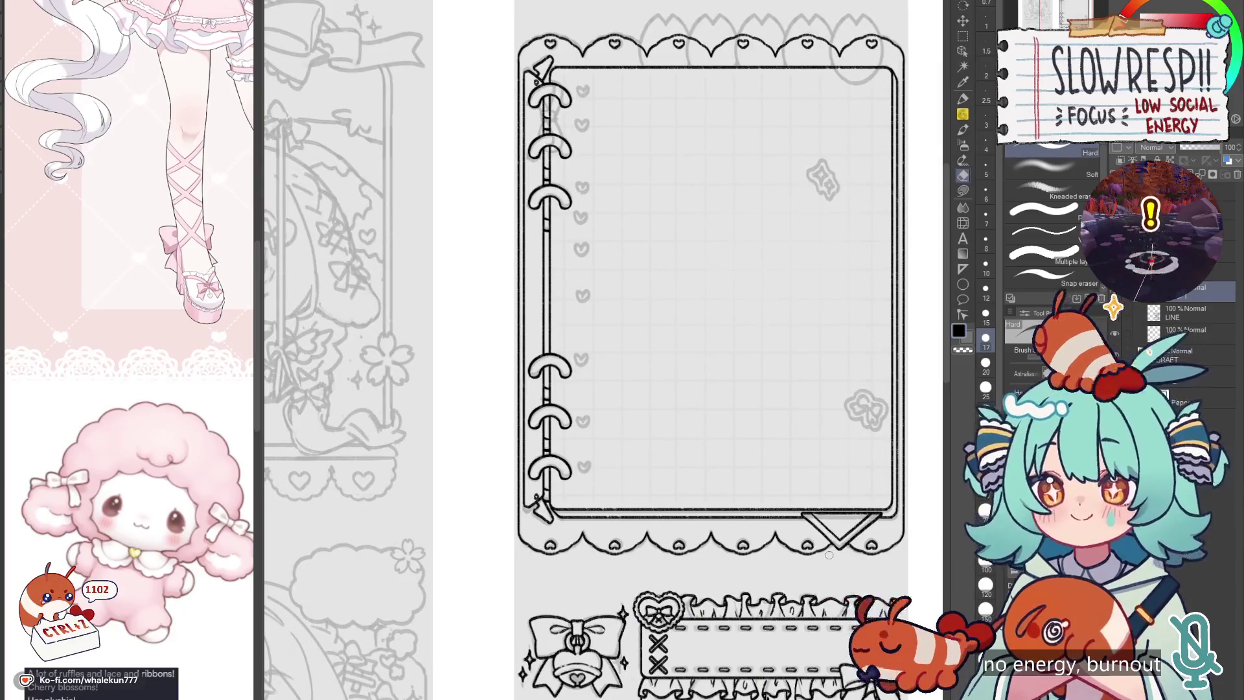
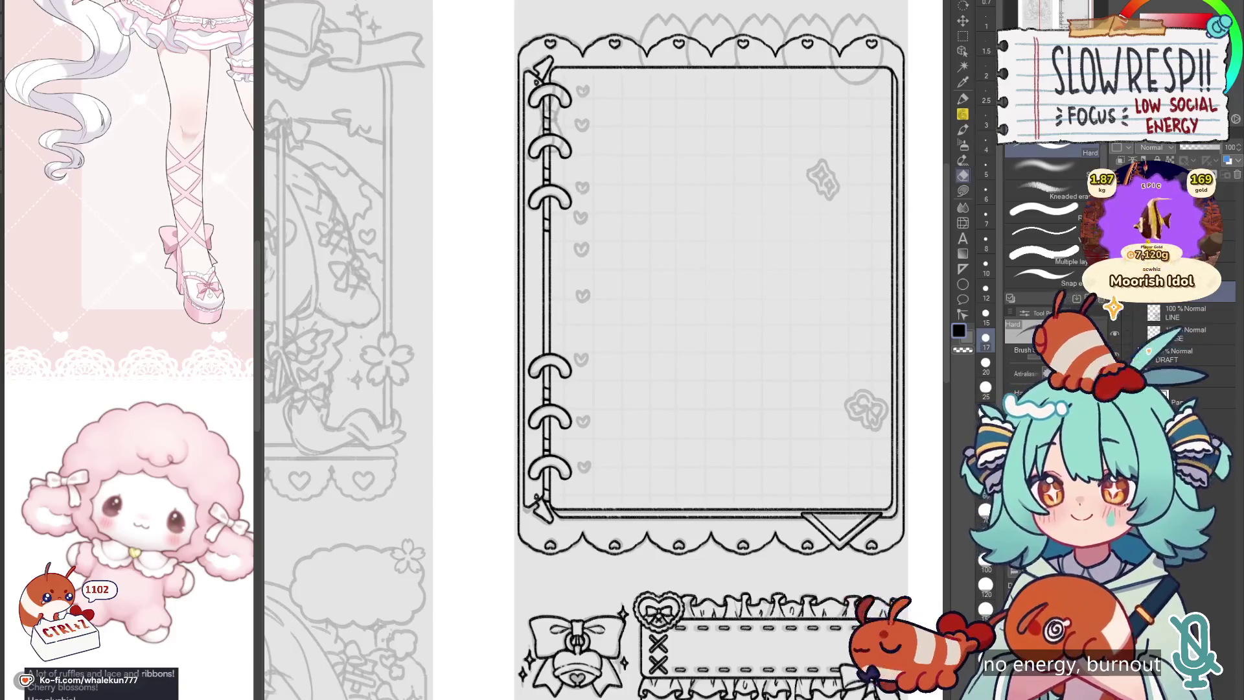
Step: Set a vertical symmetry ruler axis through the rightmost scallop of the top border
key(p)
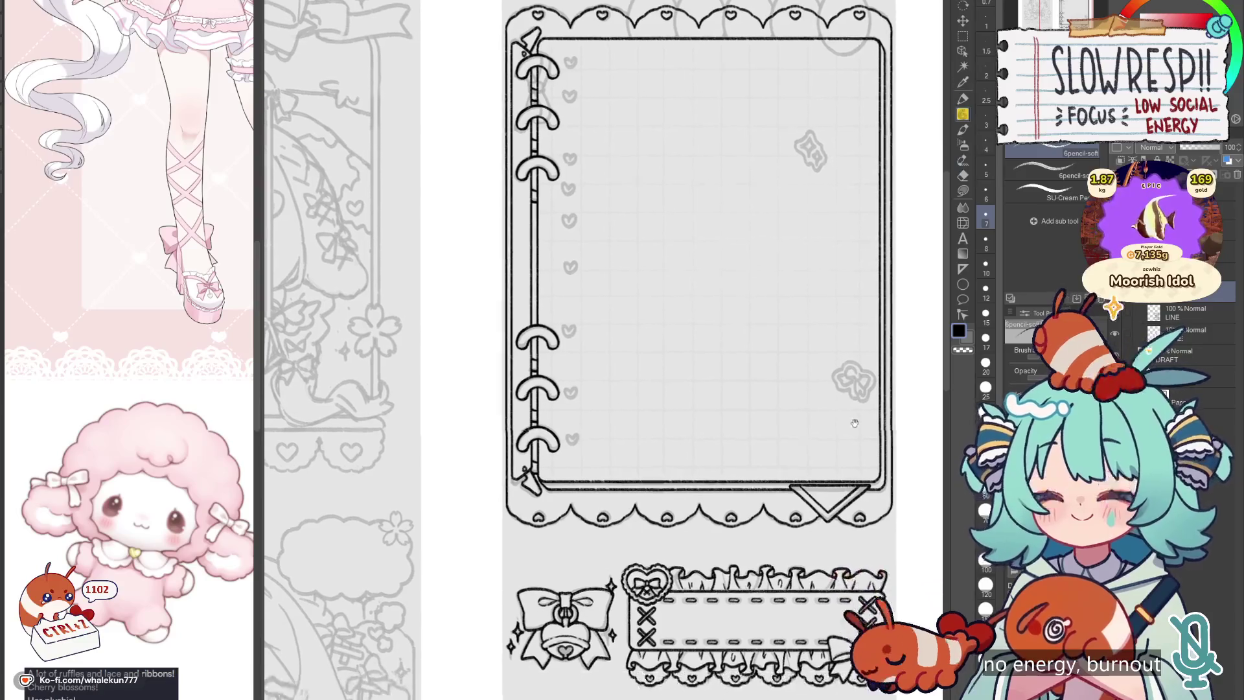
mouse_move(861, 447)
mouse_down()
mouse_move(848, 392)
mouse_move(857, 606)
mouse_up()
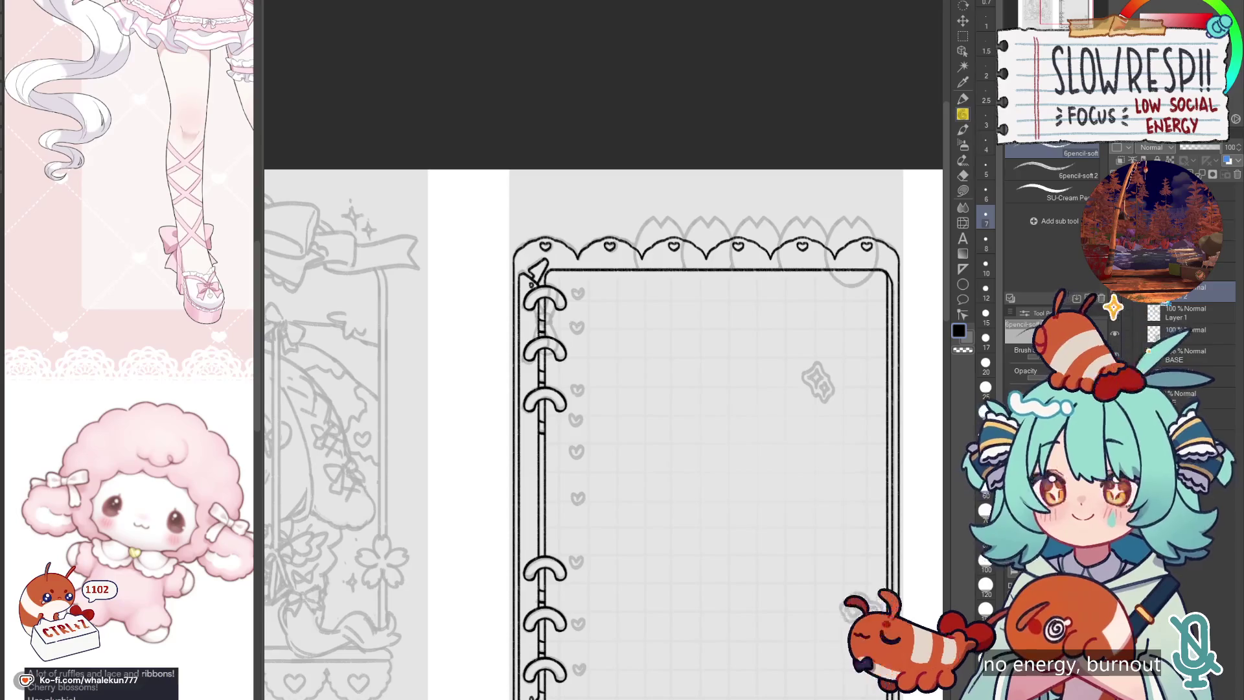
click(962, 269)
scroll(868, 256, up, 2)
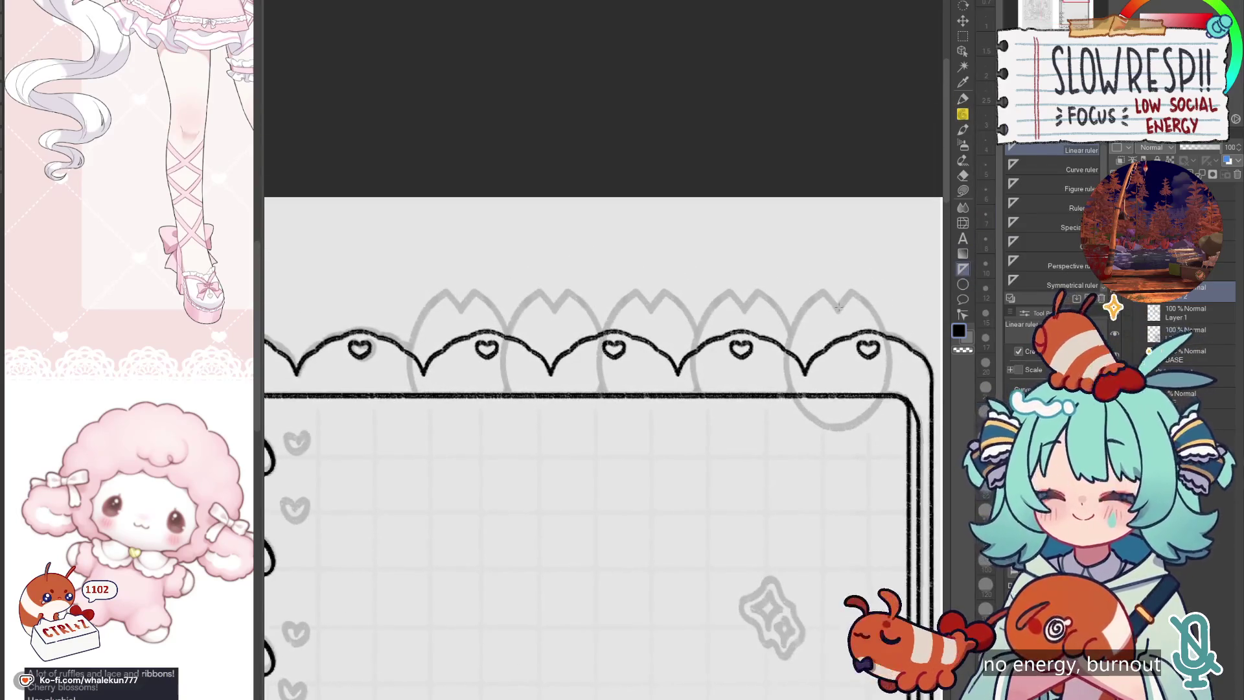
click(1057, 286)
drag(838, 309, 838, 557)
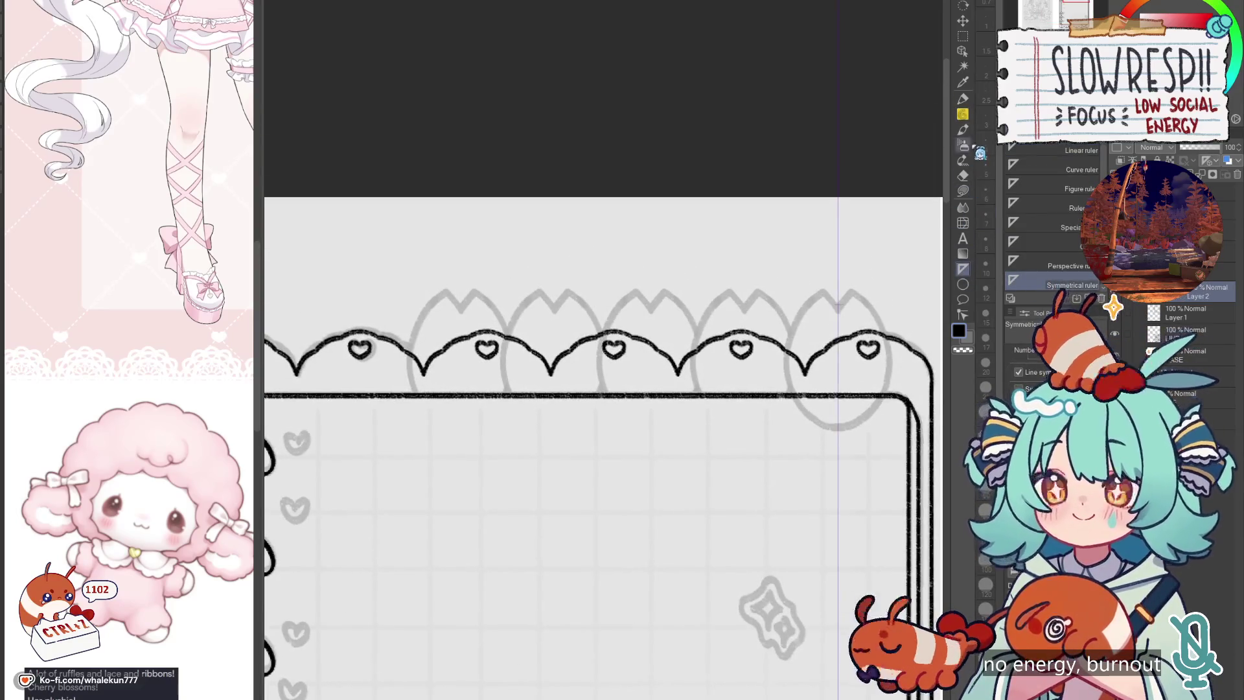
Step: Draw a mirrored tulip outline over the scallop, redrawing it down into a closed oval
key(p)
scroll(833, 310, up, 1)
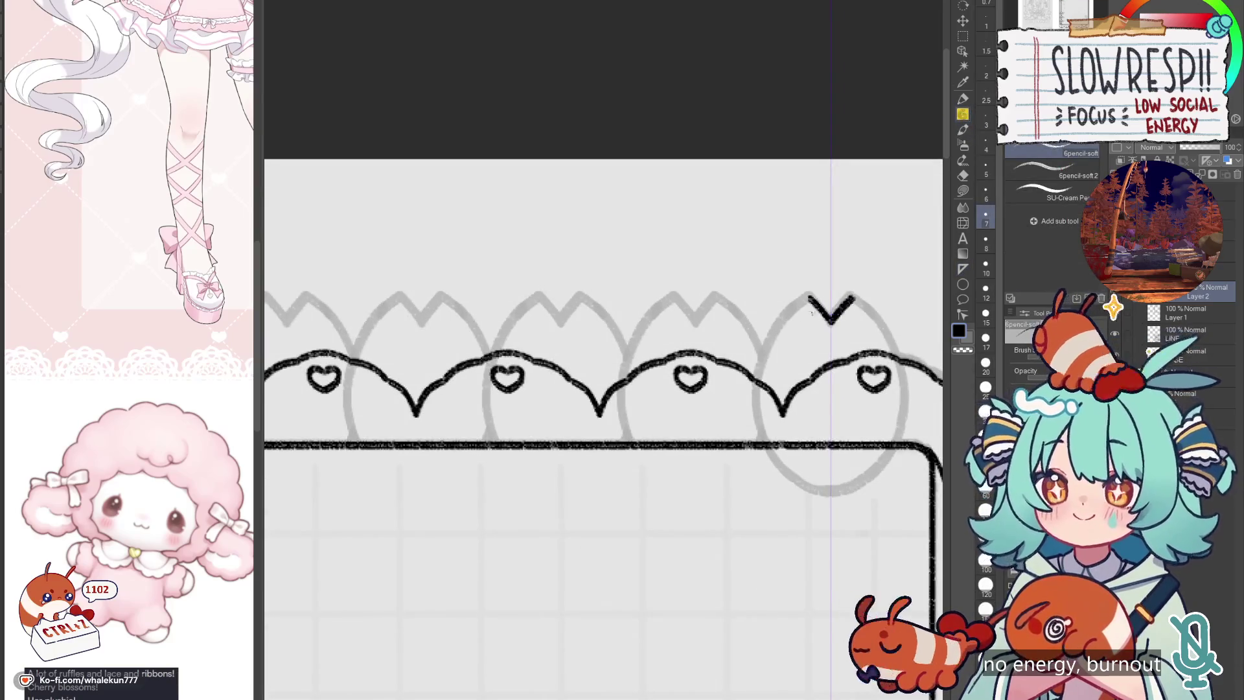
mouse_move(809, 298)
mouse_down()
mouse_move(758, 376)
mouse_move(777, 468)
mouse_move(826, 496)
mouse_up()
key(ctrl+z)
key(ctrl+z)
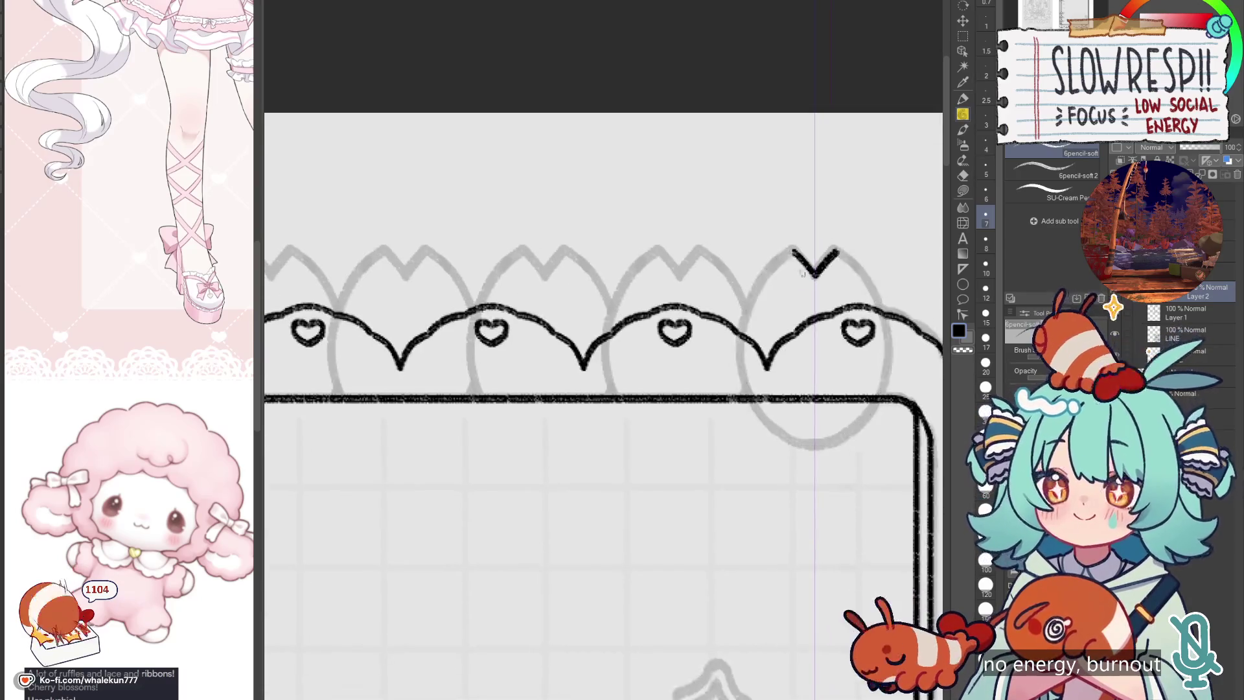
mouse_move(792, 251)
mouse_down()
mouse_move(761, 285)
mouse_move(743, 382)
mouse_move(814, 447)
mouse_up()
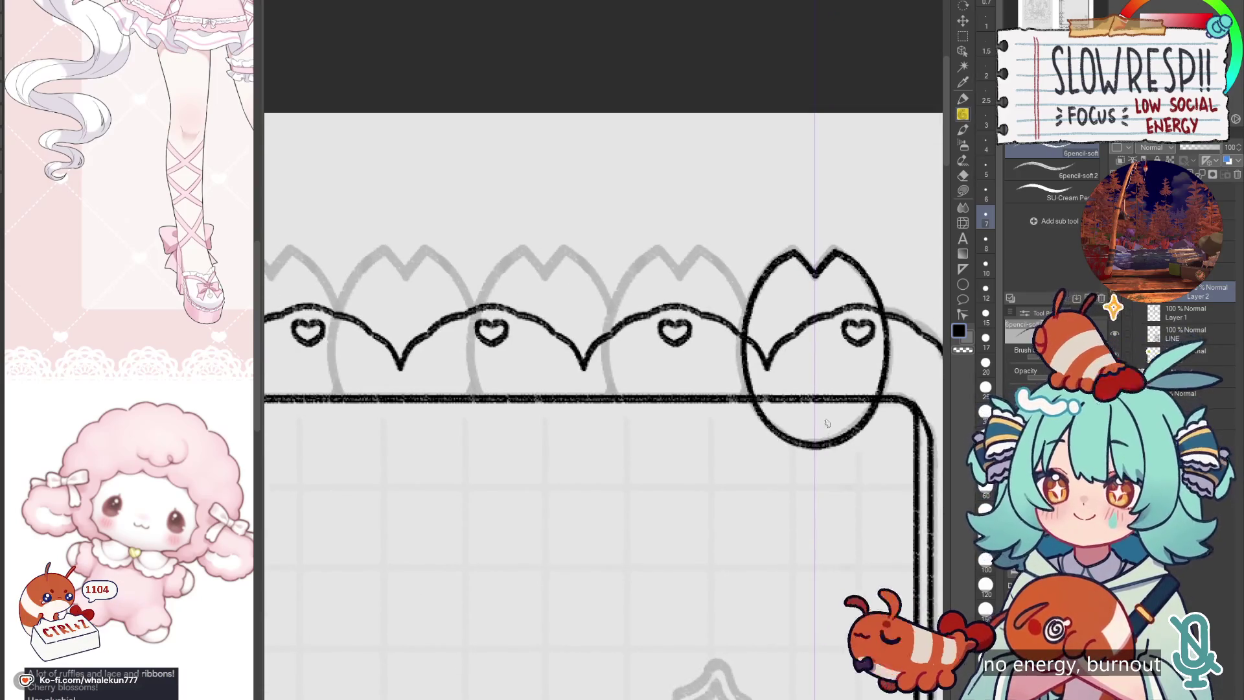
key(ctrl+z)
mouse_move(792, 251)
mouse_down()
mouse_move(765, 282)
mouse_move(751, 414)
mouse_move(814, 448)
mouse_move(790, 396)
mouse_up()
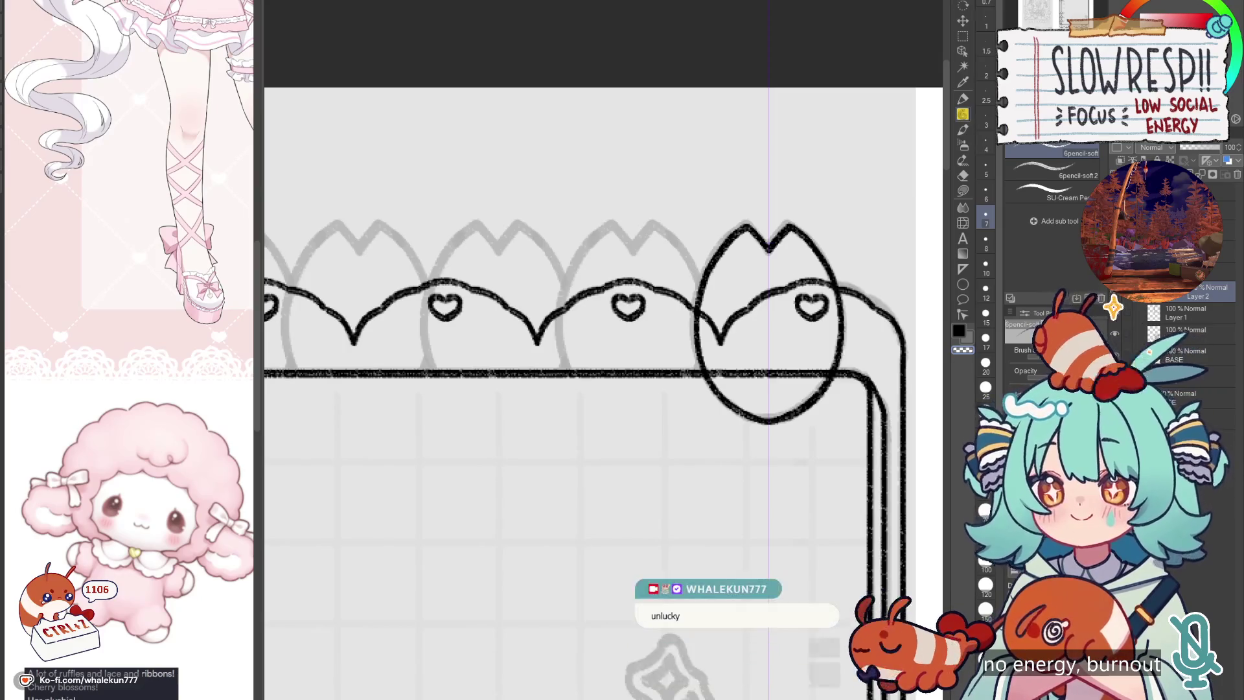
Step: Duplicate the tulip, place the copy to its left, and erase the overlapping lines
key(ctrl+c)
key(ctrl+v)
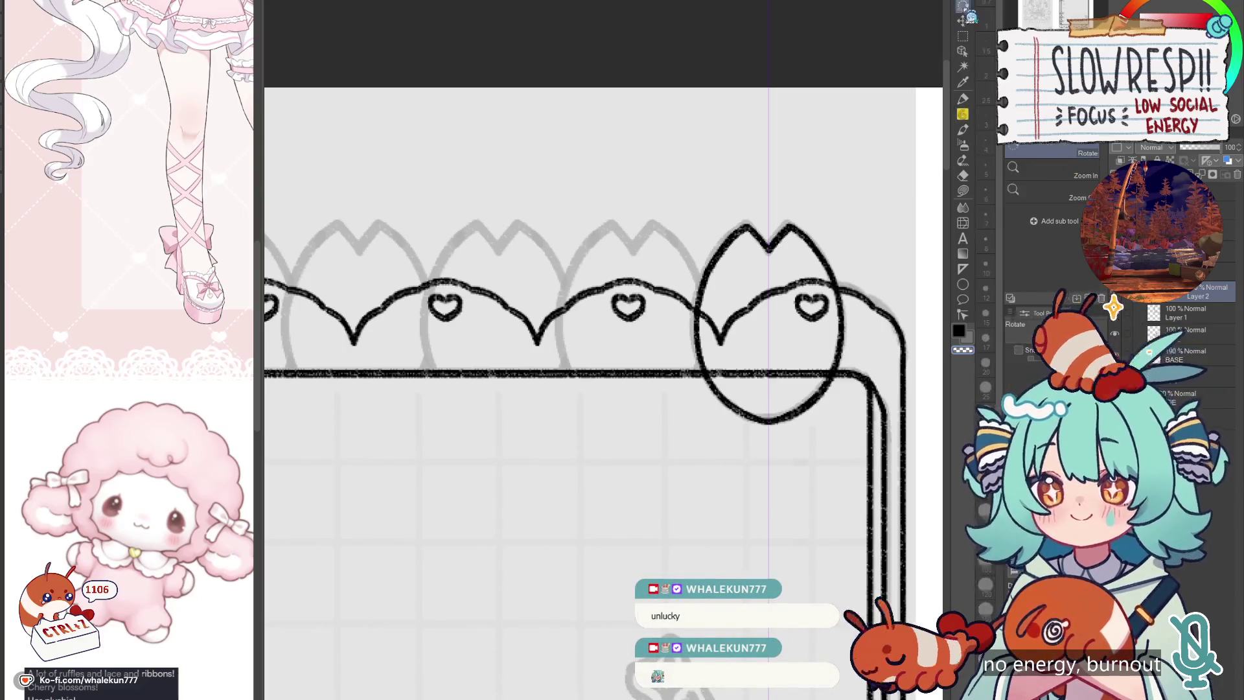
key(k)
drag(883, 433, 751, 436)
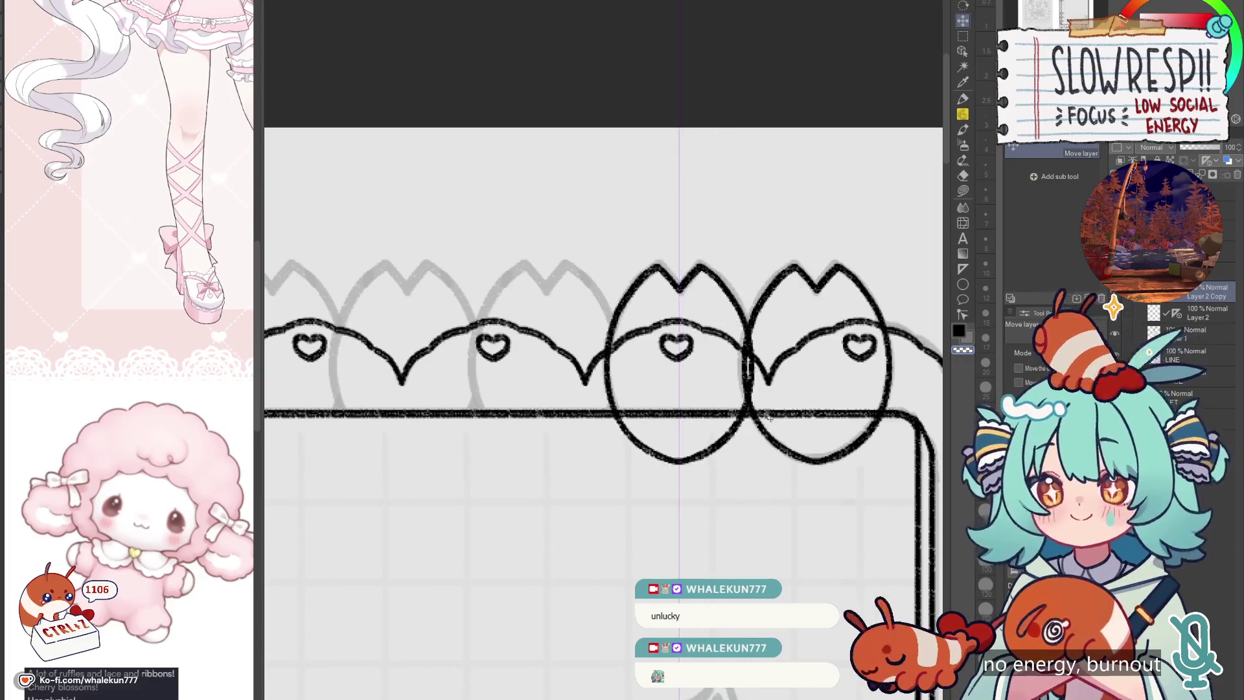
key(ctrl+z)
key(ctrl+v)
drag(879, 432, 742, 433)
key(e)
drag(761, 337, 754, 379)
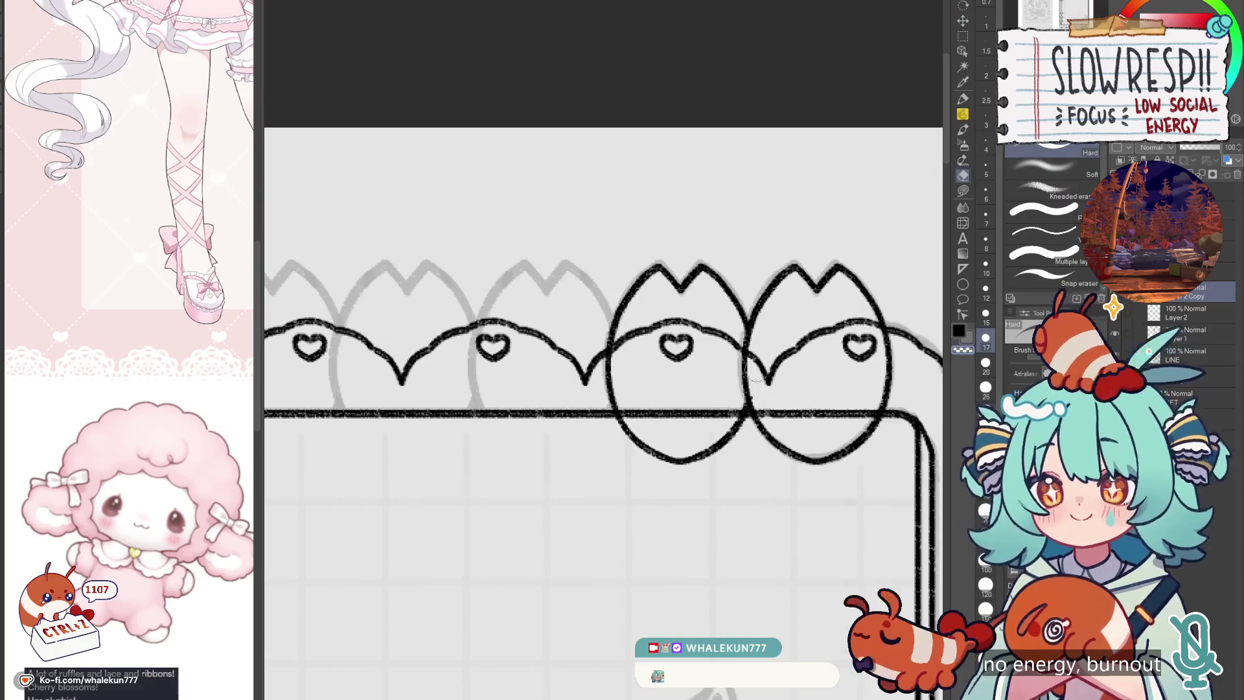
mouse_move(758, 424)
mouse_down()
mouse_move(622, 430)
mouse_move(662, 468)
mouse_move(581, 438)
mouse_up()
Step: Add another tulip copy further left and erase the crossing lines inside the tulips
key(k)
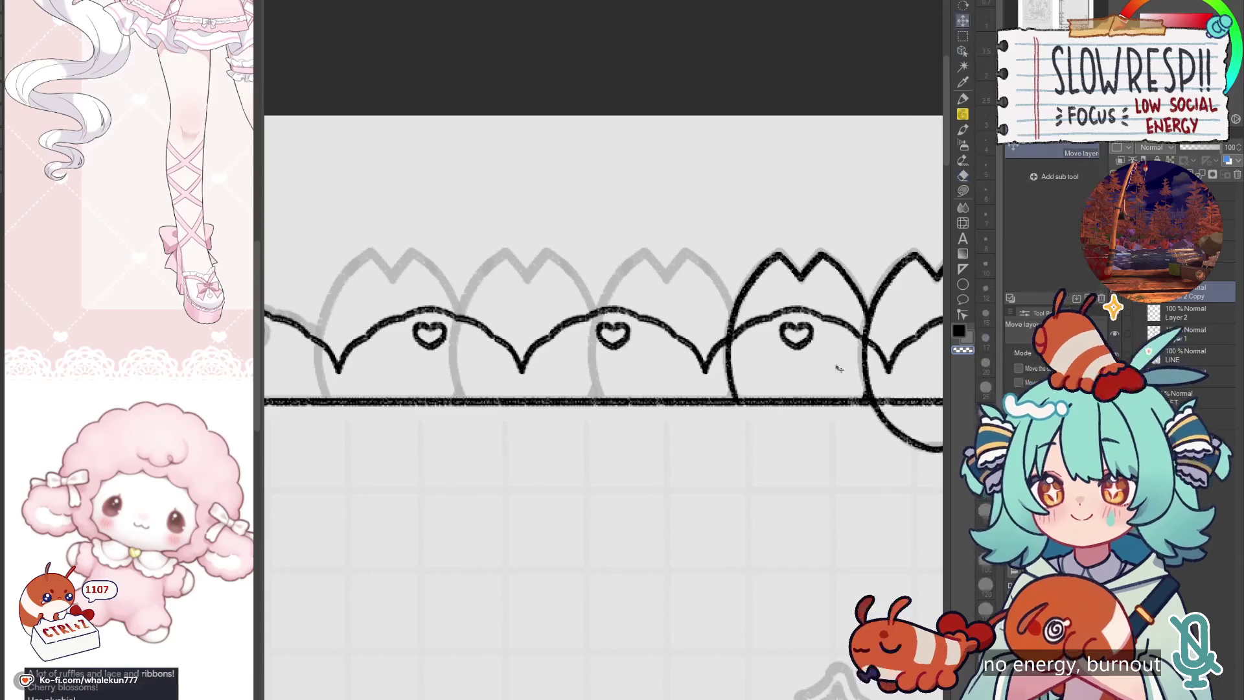
drag(914, 363, 703, 370)
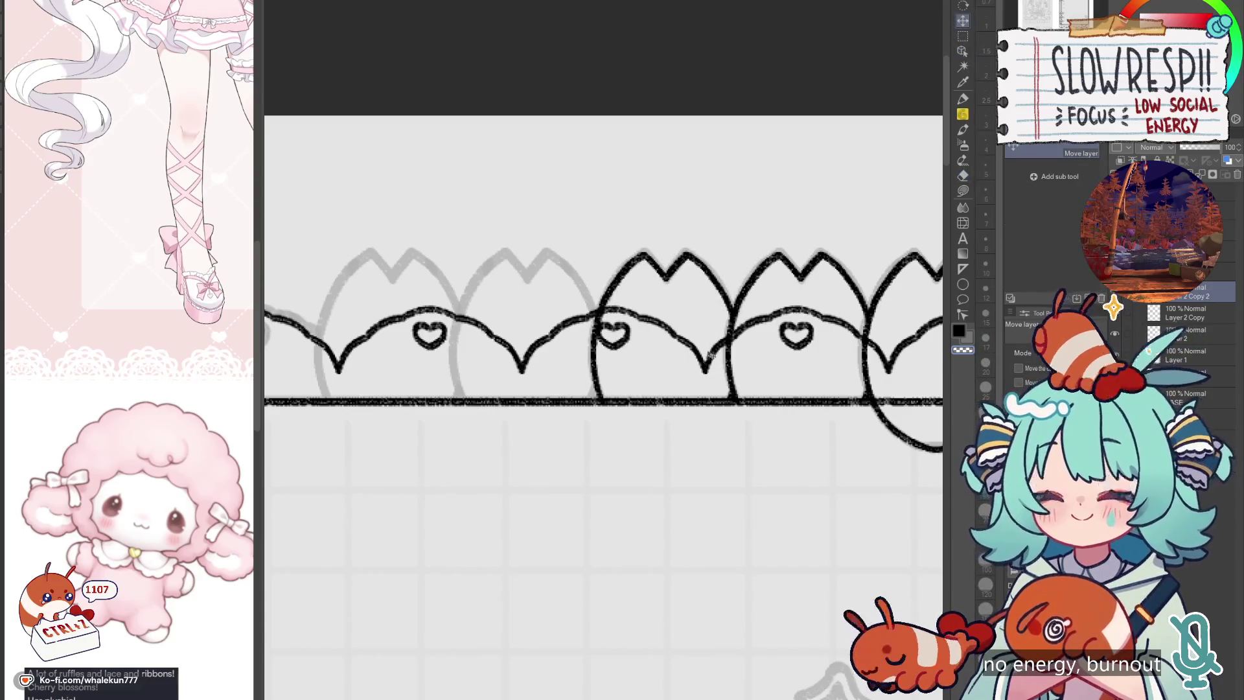
drag(855, 389, 581, 388)
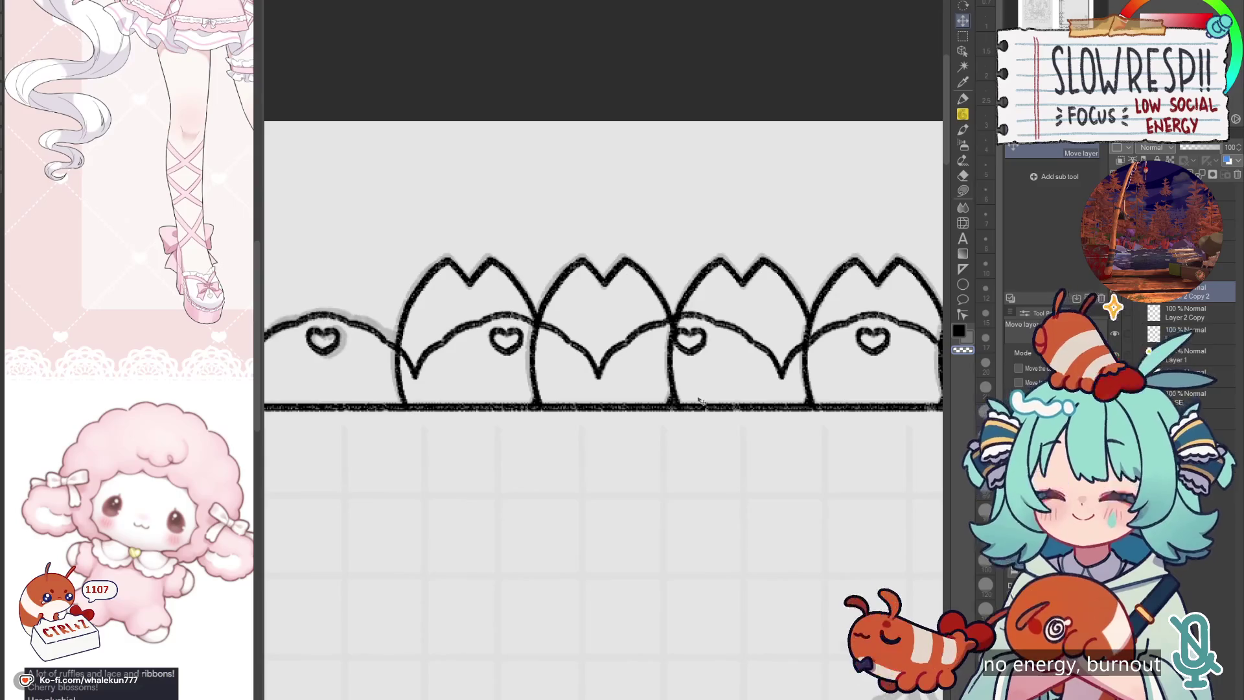
key(e)
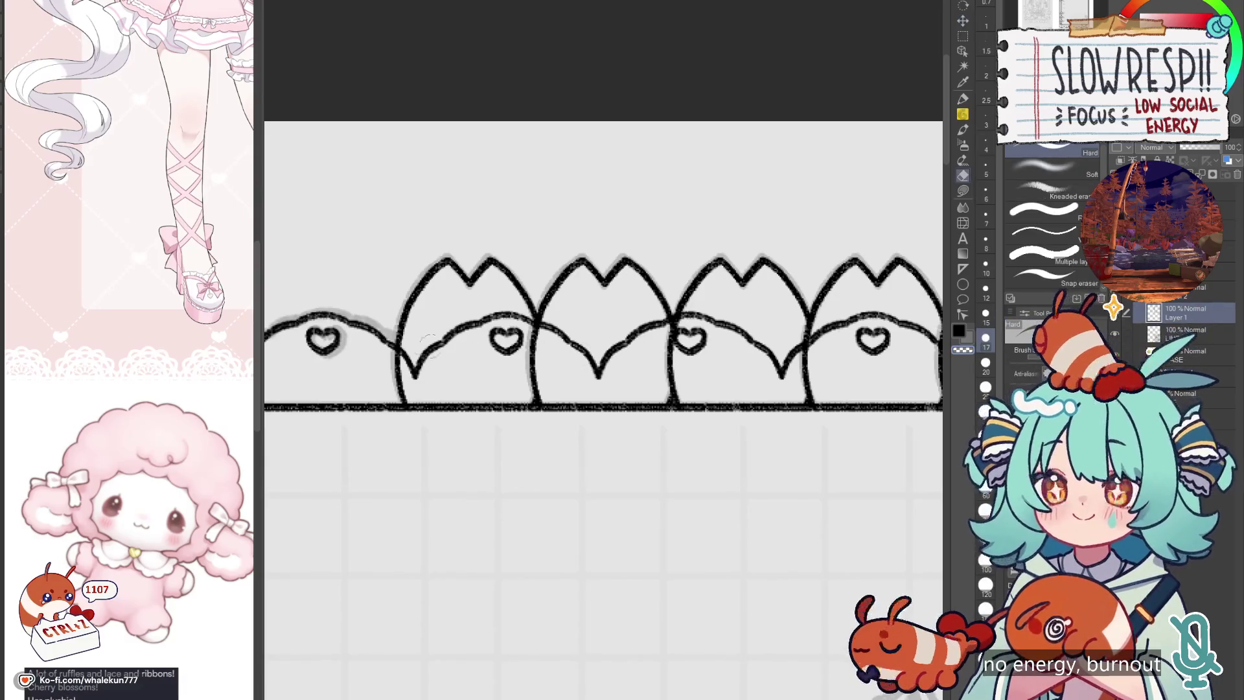
mouse_move(414, 363)
mouse_down()
mouse_move(411, 376)
mouse_move(483, 321)
mouse_move(532, 304)
mouse_move(575, 314)
mouse_move(576, 357)
mouse_move(719, 327)
mouse_move(780, 347)
mouse_move(797, 369)
mouse_up()
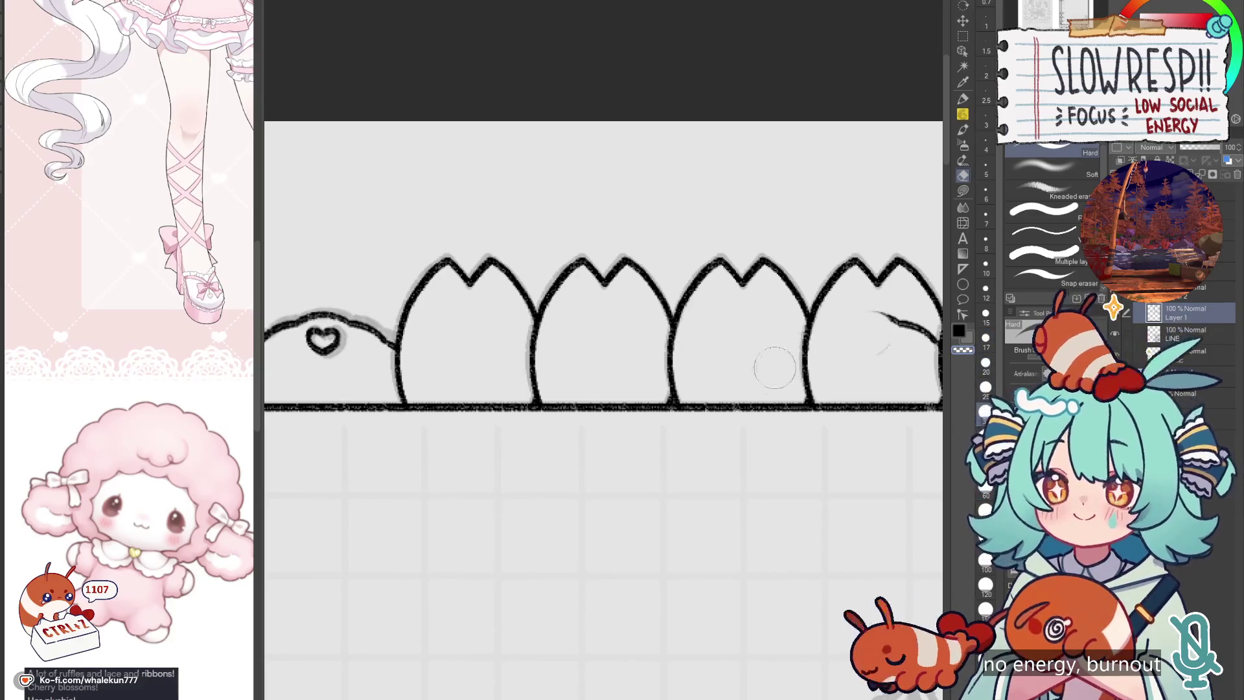
key(ctrl+z)
mouse_move(696, 324)
mouse_down()
mouse_move(771, 337)
mouse_move(790, 355)
mouse_move(883, 320)
mouse_up()
scroll(883, 320, down, 5)
Step: Erase the heart and border line left inside the right tulip
drag(833, 482, 789, 421)
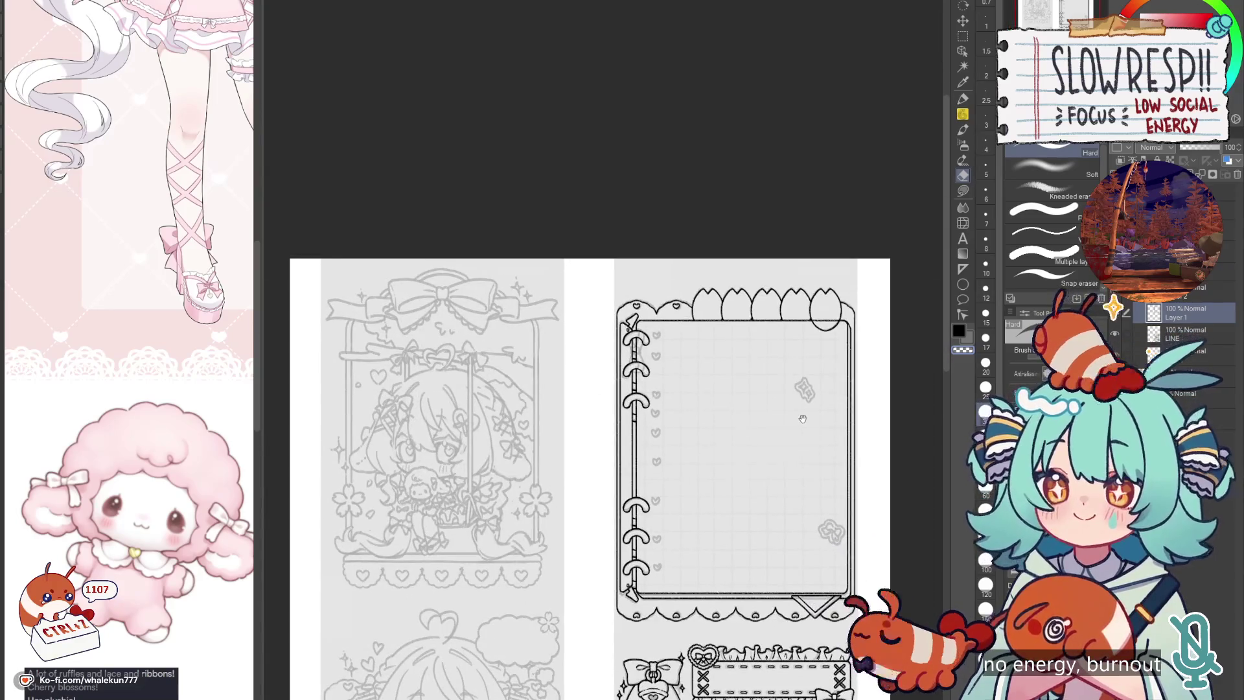
scroll(815, 321, up, 5)
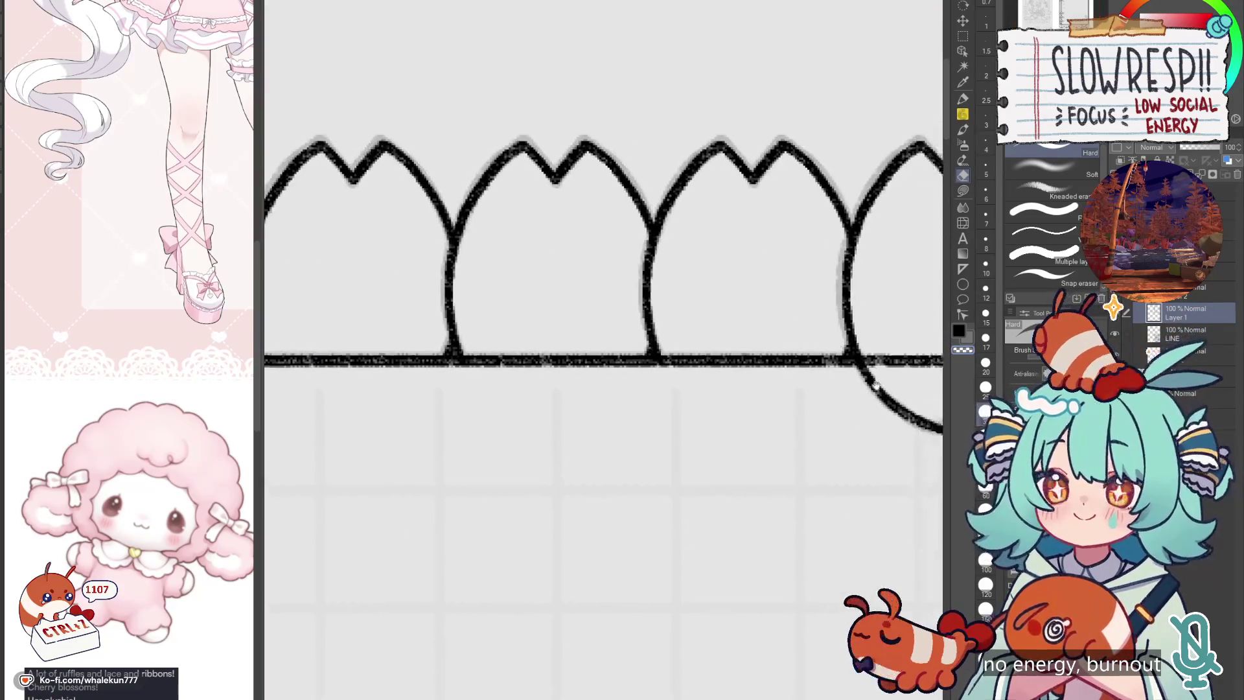
mouse_move(648, 398)
mouse_down()
mouse_move(807, 363)
mouse_move(777, 395)
mouse_move(778, 233)
mouse_up()
scroll(766, 393, down, 5)
scroll(803, 344, up, 3)
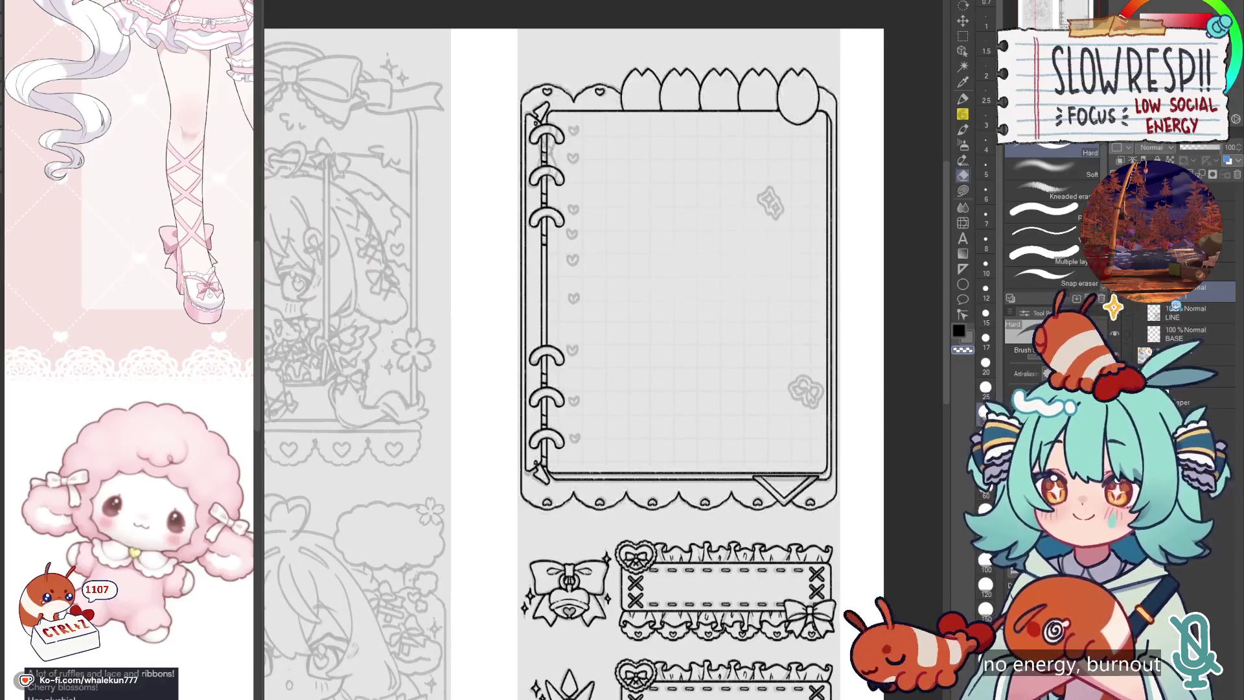
Step: Show the rules text layer and bring the frame's top-left corner into view
click(1113, 307)
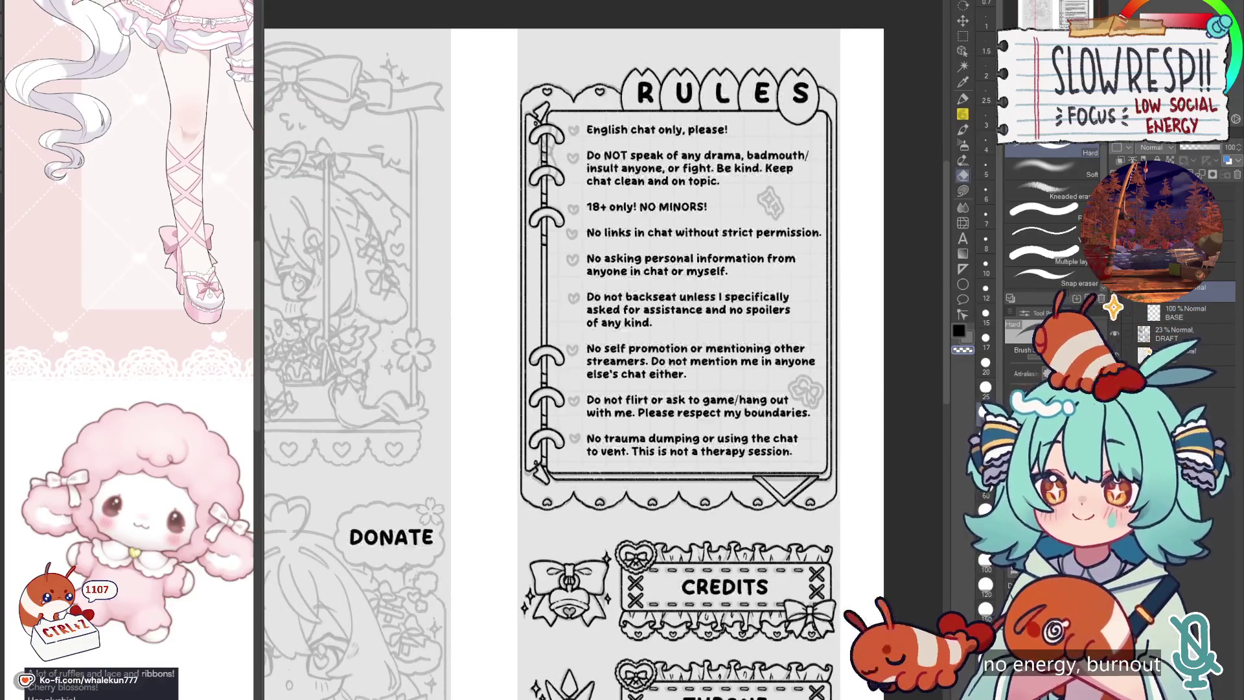
key(p)
scroll(711, 441, down, 2)
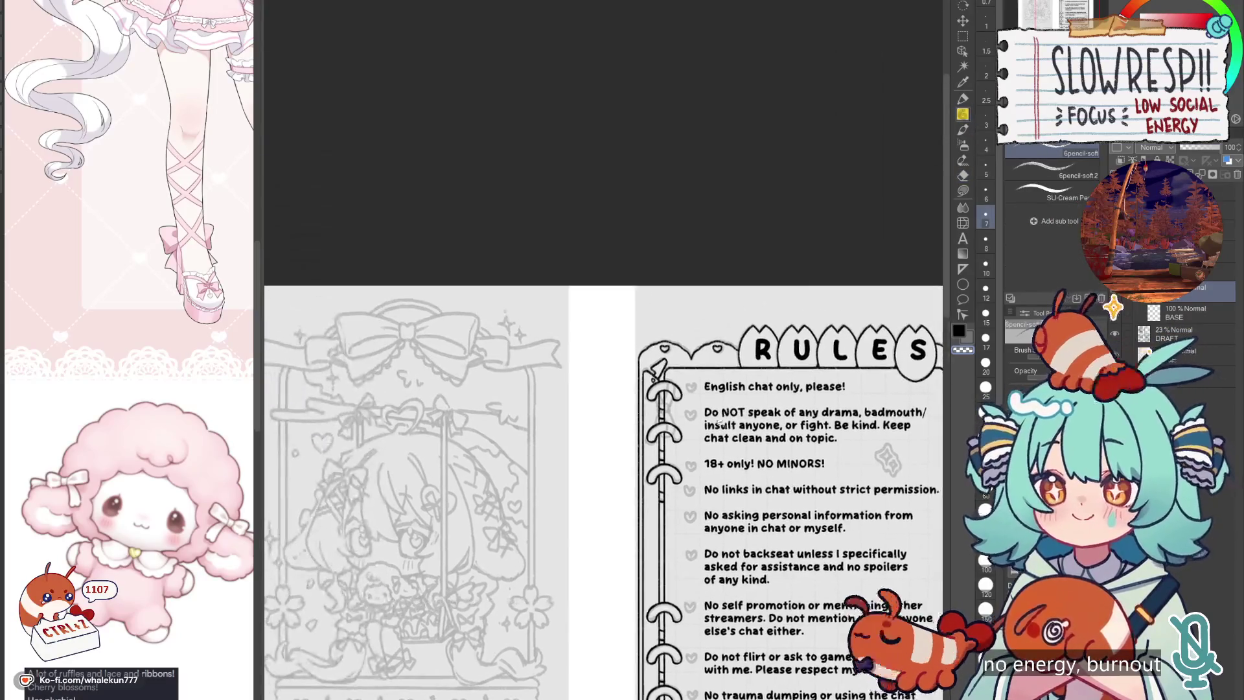
scroll(711, 441, up, 5)
drag(711, 442, 728, 398)
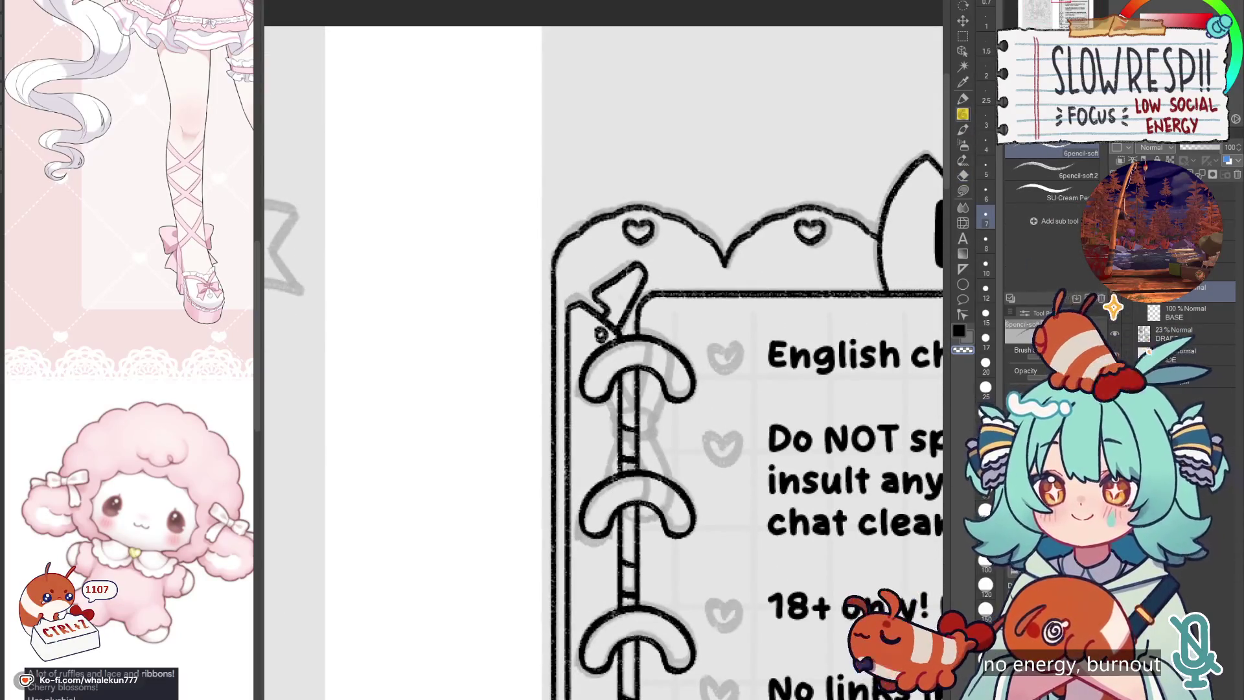
scroll(709, 362, up, 1)
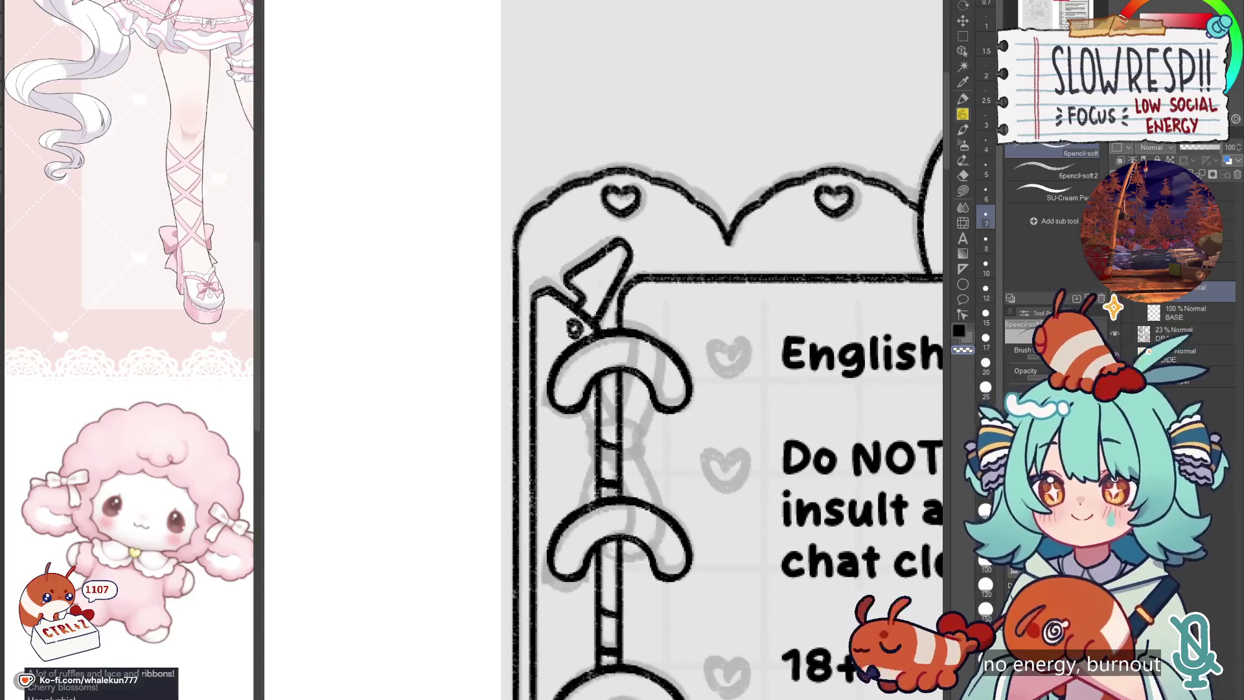
click(962, 268)
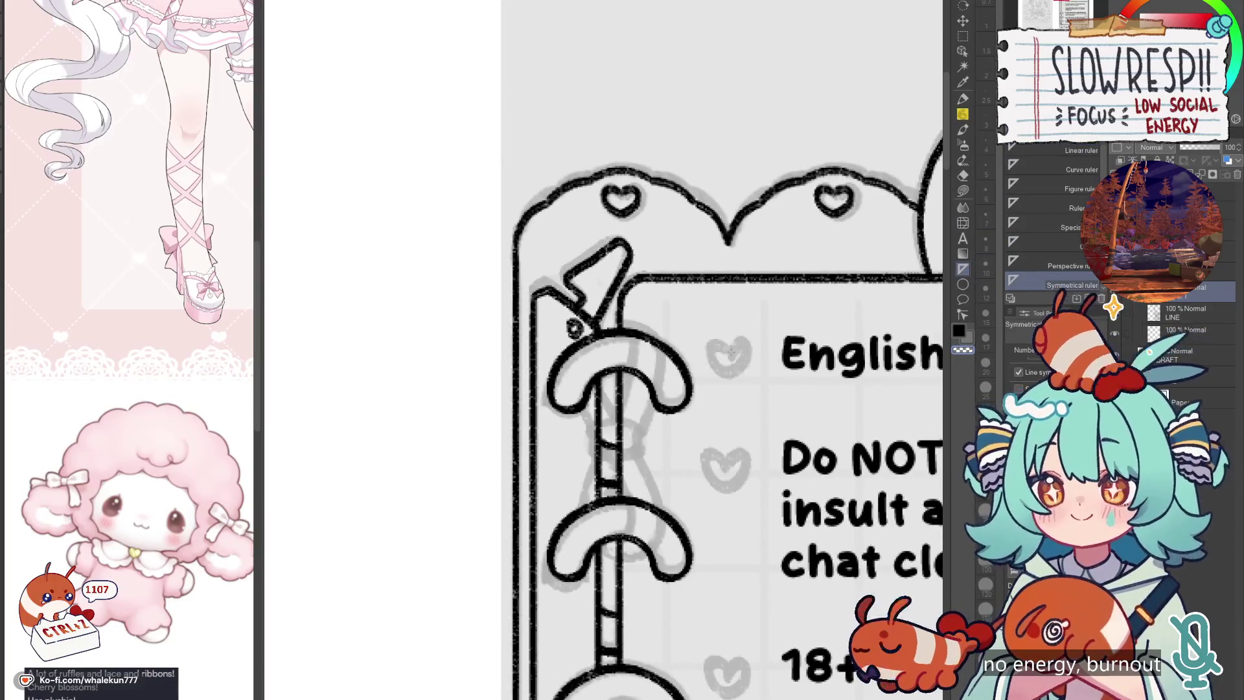
Step: Undo a mirrored heart stroke and nudge the first heart bullet slightly upward
mouse_move(730, 353)
mouse_down()
mouse_move(730, 372)
mouse_move(712, 346)
mouse_move(729, 379)
mouse_move(711, 342)
mouse_move(730, 375)
mouse_up()
key(p)
key(ctrl+z)
key(ctrl+z)
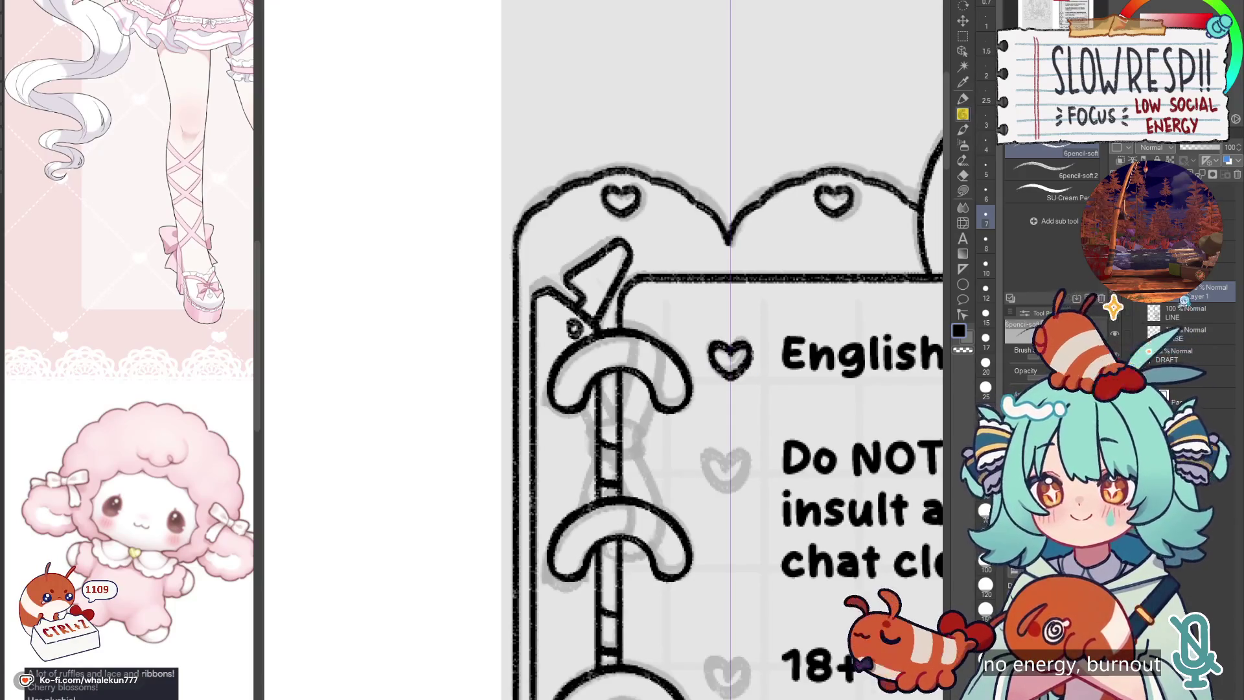
key(k)
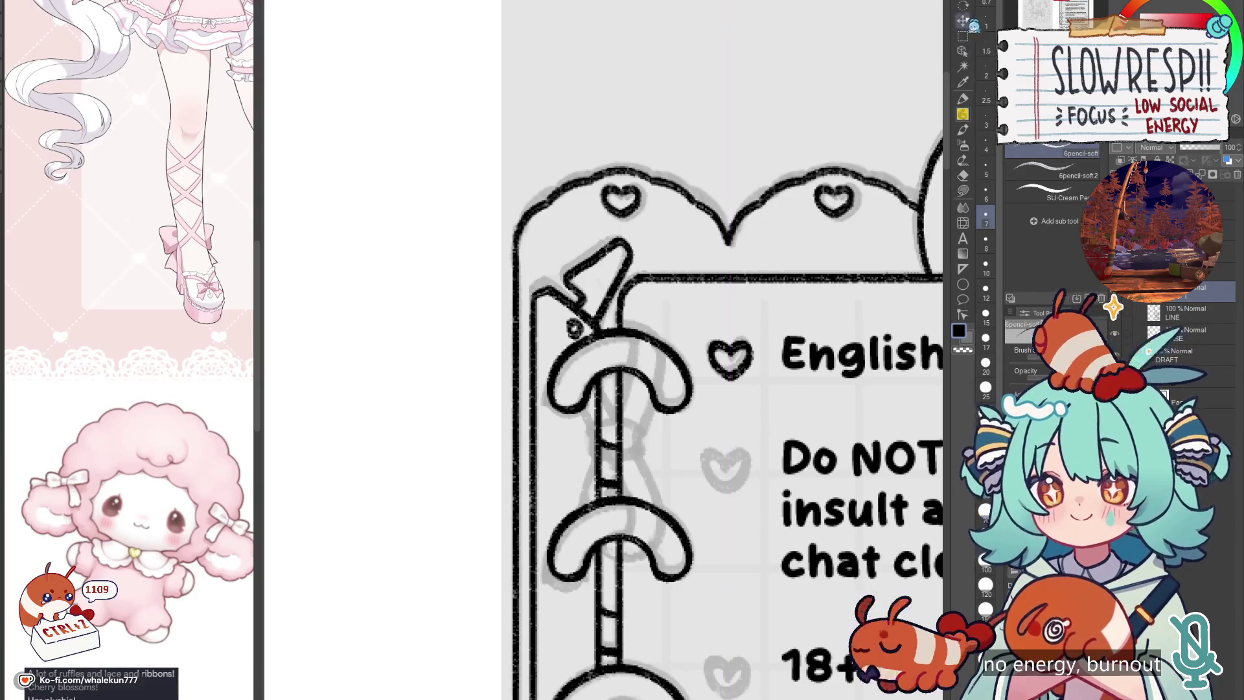
scroll(751, 268, down, 3)
drag(842, 401, 751, 268)
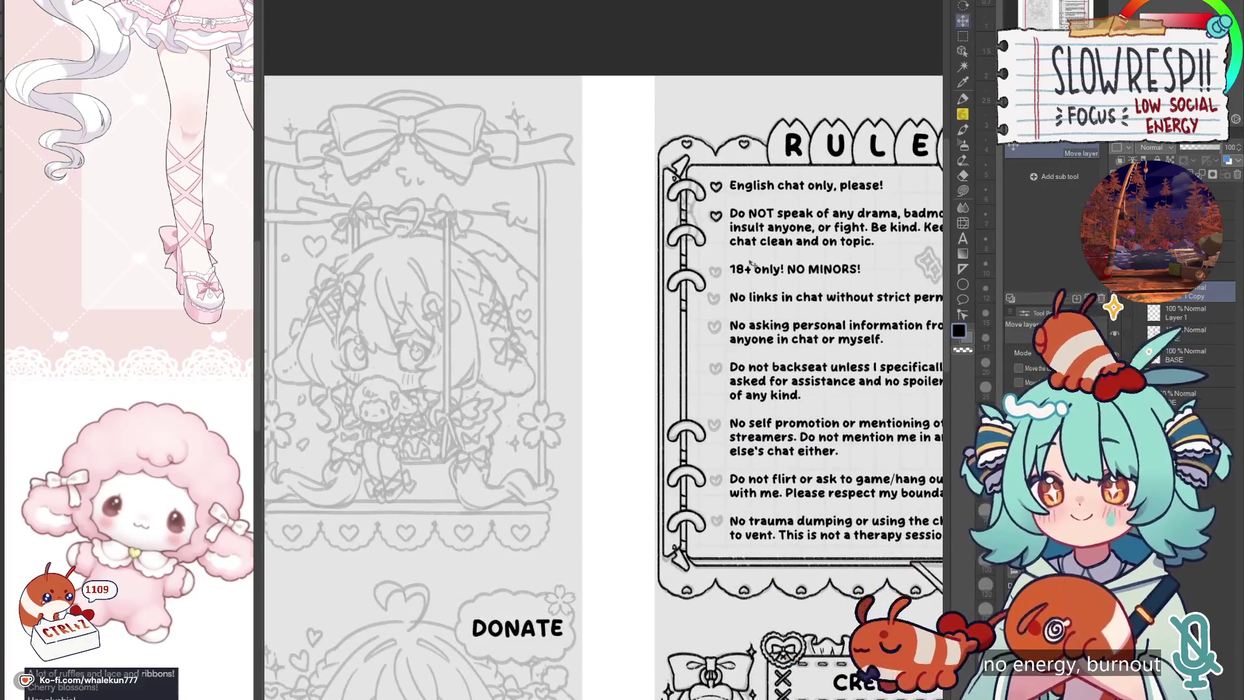
scroll(764, 217, up, 5)
scroll(780, 241, down, 3)
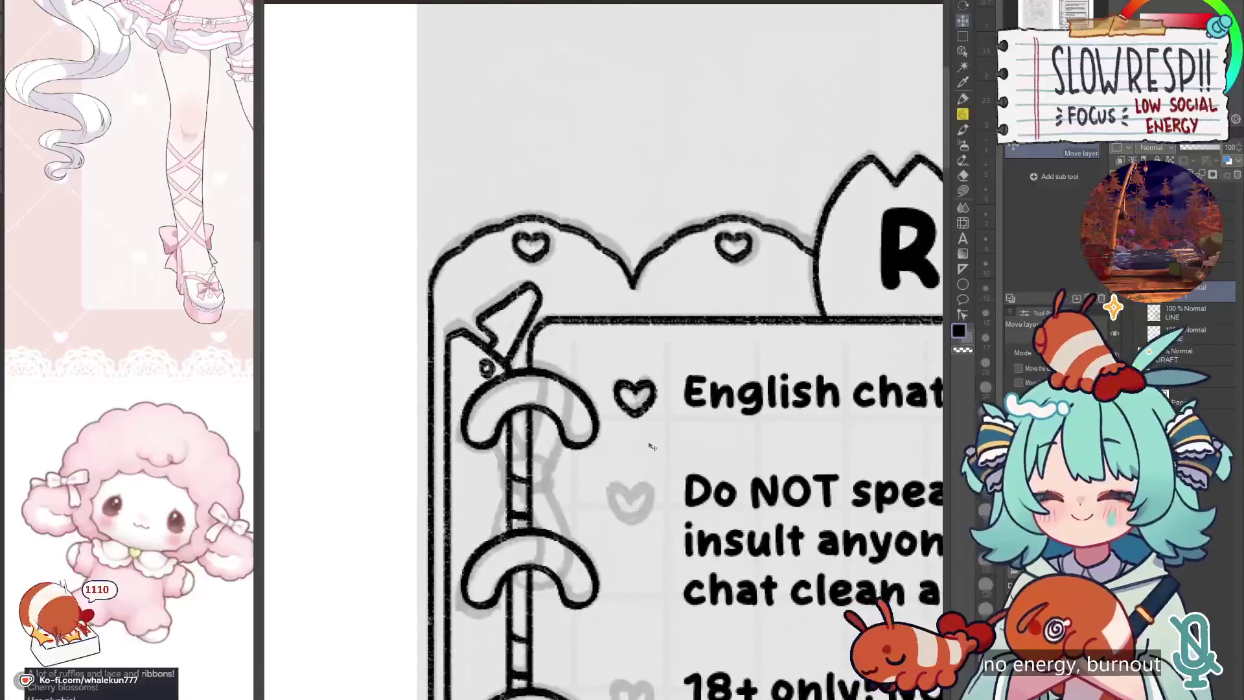
scroll(673, 434, up, 4)
drag(673, 434, 671, 424)
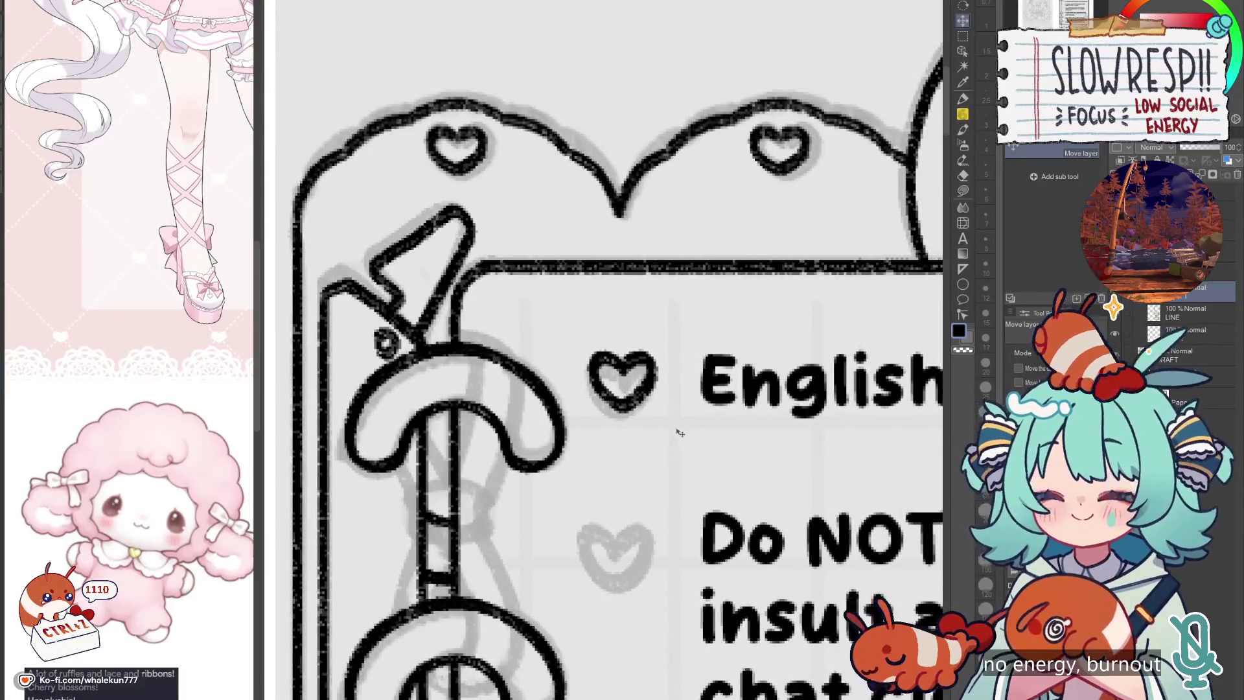
Step: Hide the draft sketch and copy the heart bullet beside the second rule
key(ctrl+comma)
key(ctrl+c)
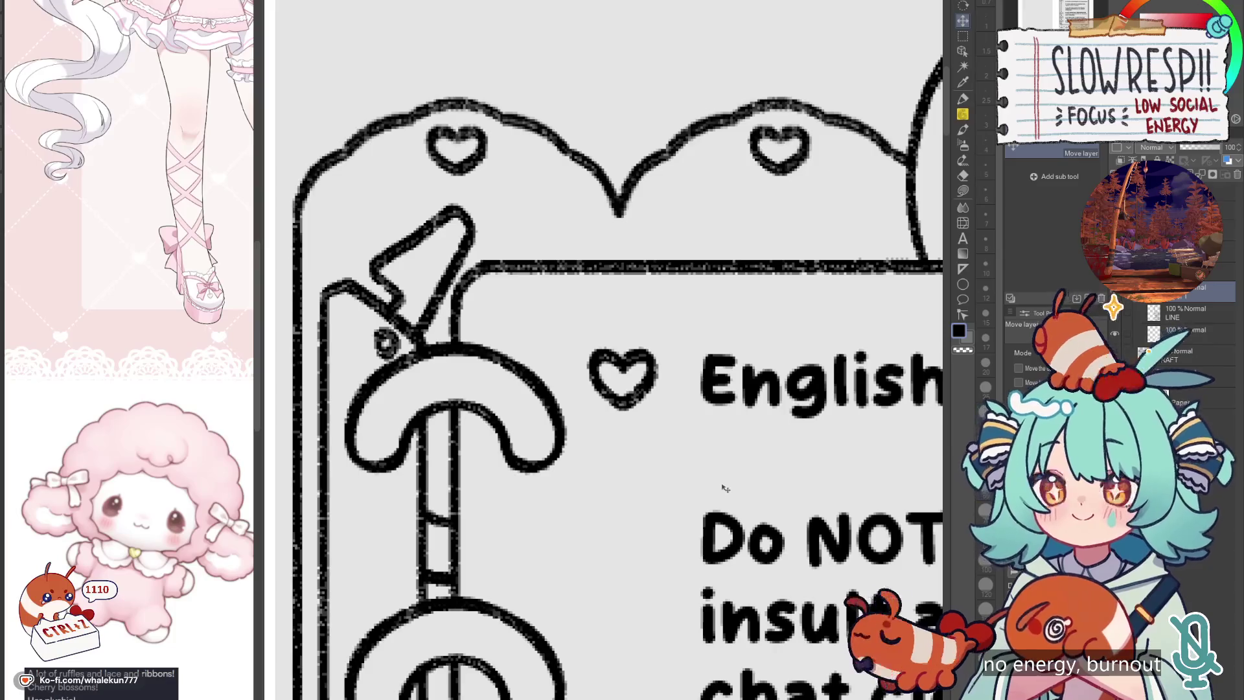
key(ctrl+v)
drag(728, 533, 659, 273)
drag(659, 273, 662, 427)
Step: Paste heart bullets beside the 18+ only!, No links, personal information, backseat and self promotion rules
scroll(647, 324, down, 3)
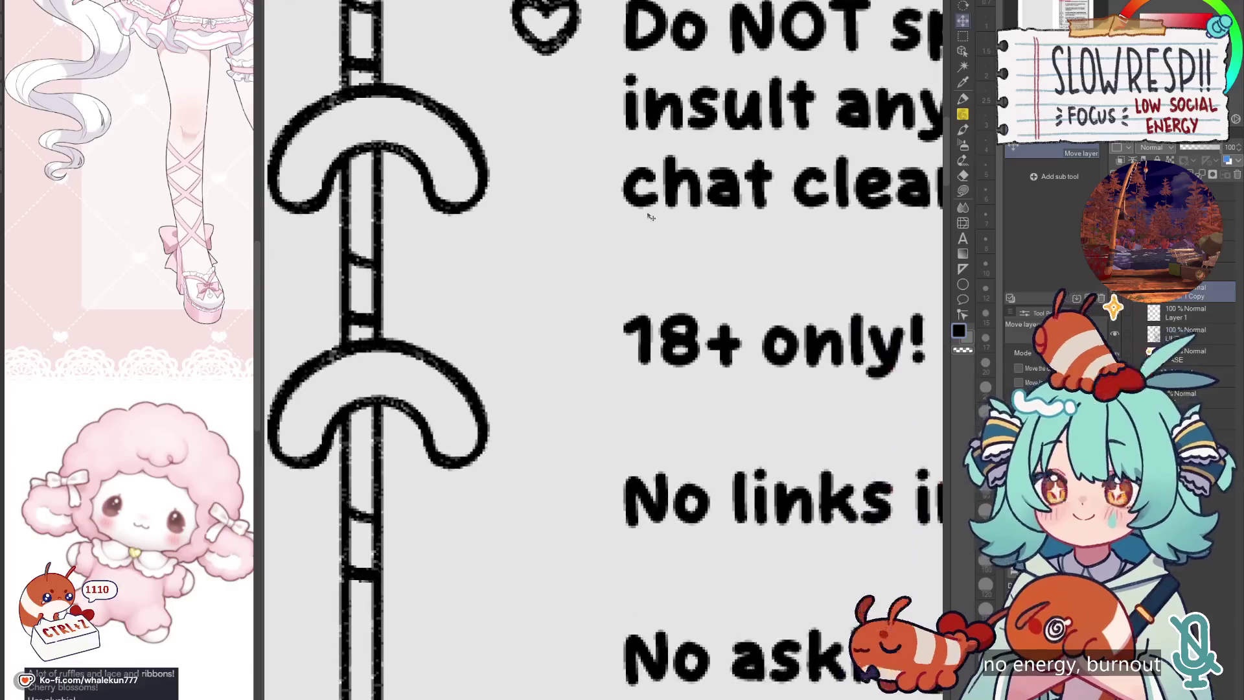
scroll(659, 345, down, 2)
key(ctrl+v)
drag(660, 265, 658, 361)
key(ctrl+v)
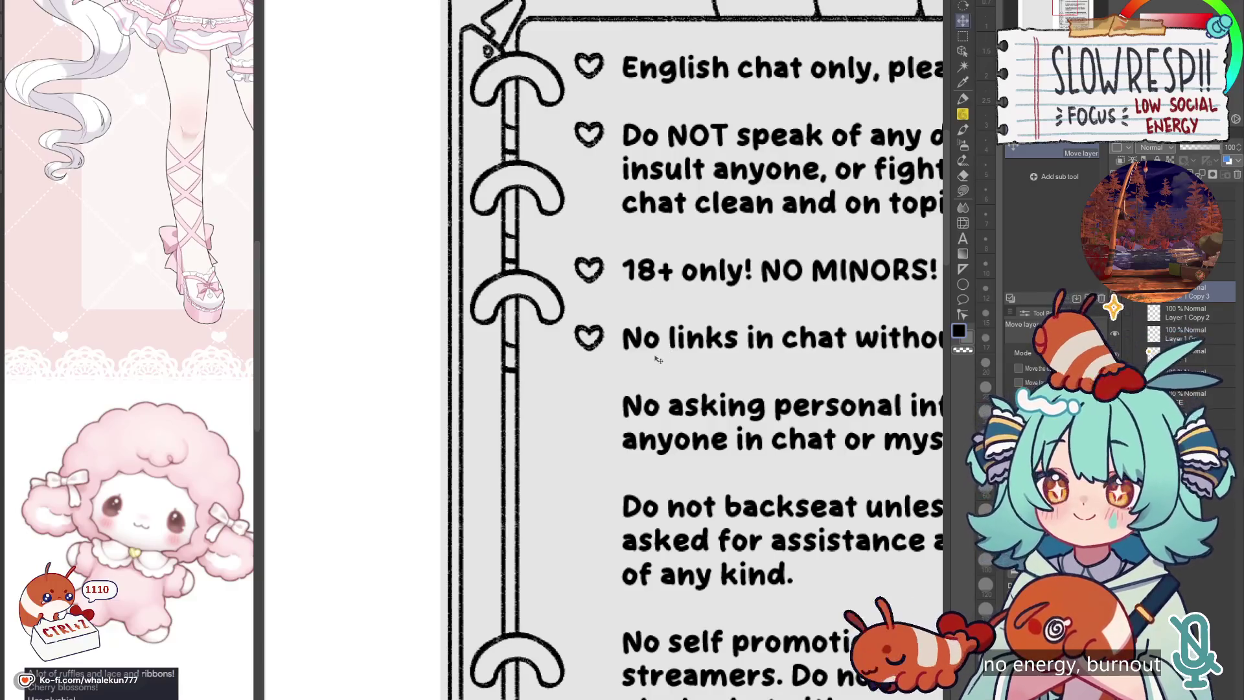
scroll(651, 311, down, 2)
key(ctrl+v)
drag(651, 313, 657, 352)
scroll(654, 342, down, 2)
key(ctrl+v)
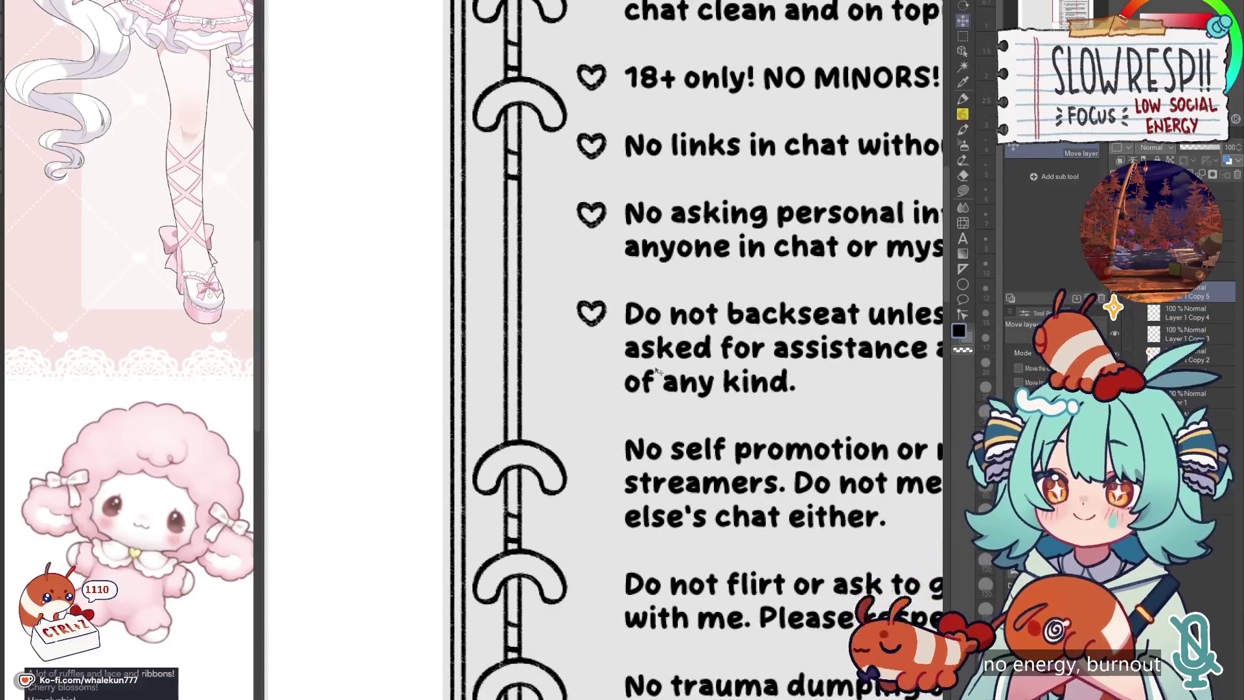
scroll(655, 353, down, 2)
key(ctrl+v)
drag(651, 237, 656, 375)
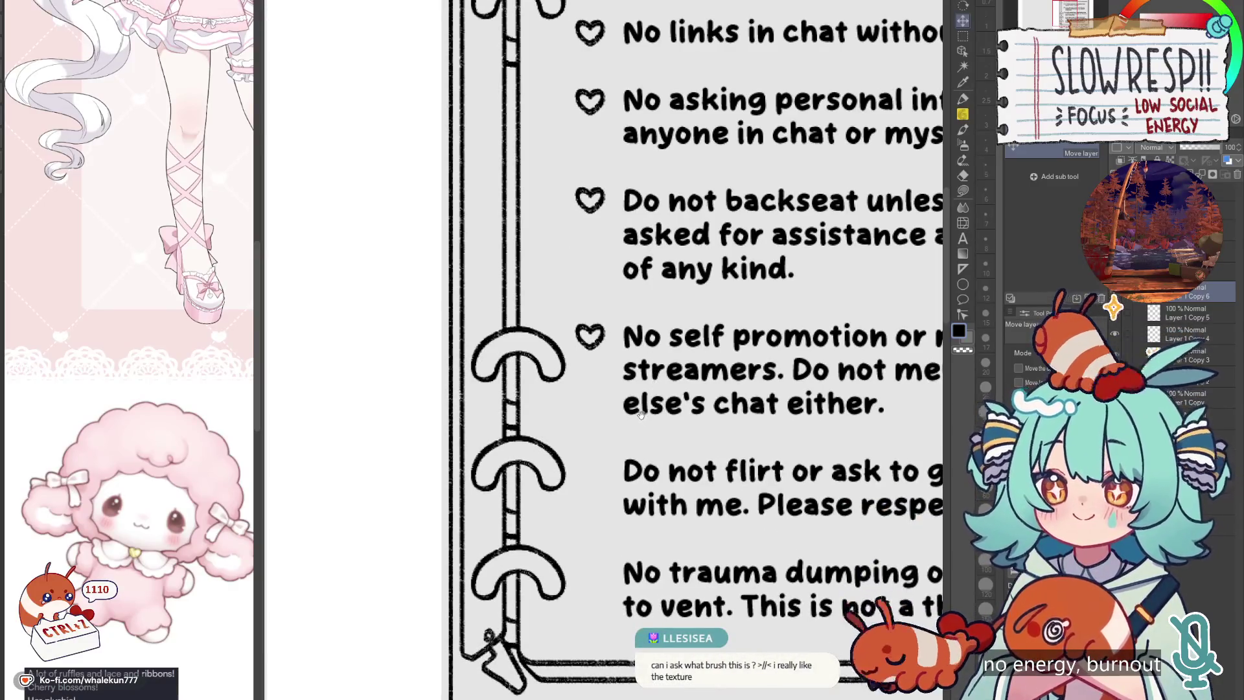
Step: Add hearts beside the flirting and trauma dumping rules and merge all heart copies
scroll(641, 414, down, 2)
key(ctrl+v)
drag(654, 295, 658, 502)
key(ctrl+v)
scroll(665, 492, down, 5)
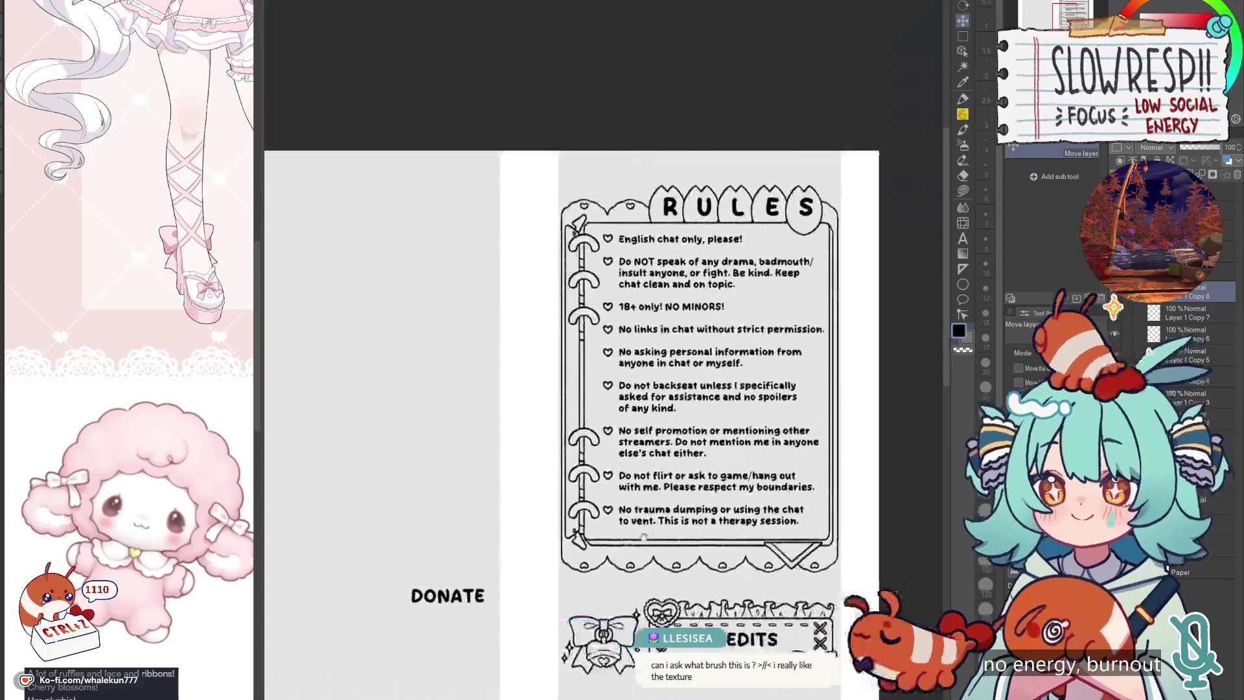
key(shift+alt+e)
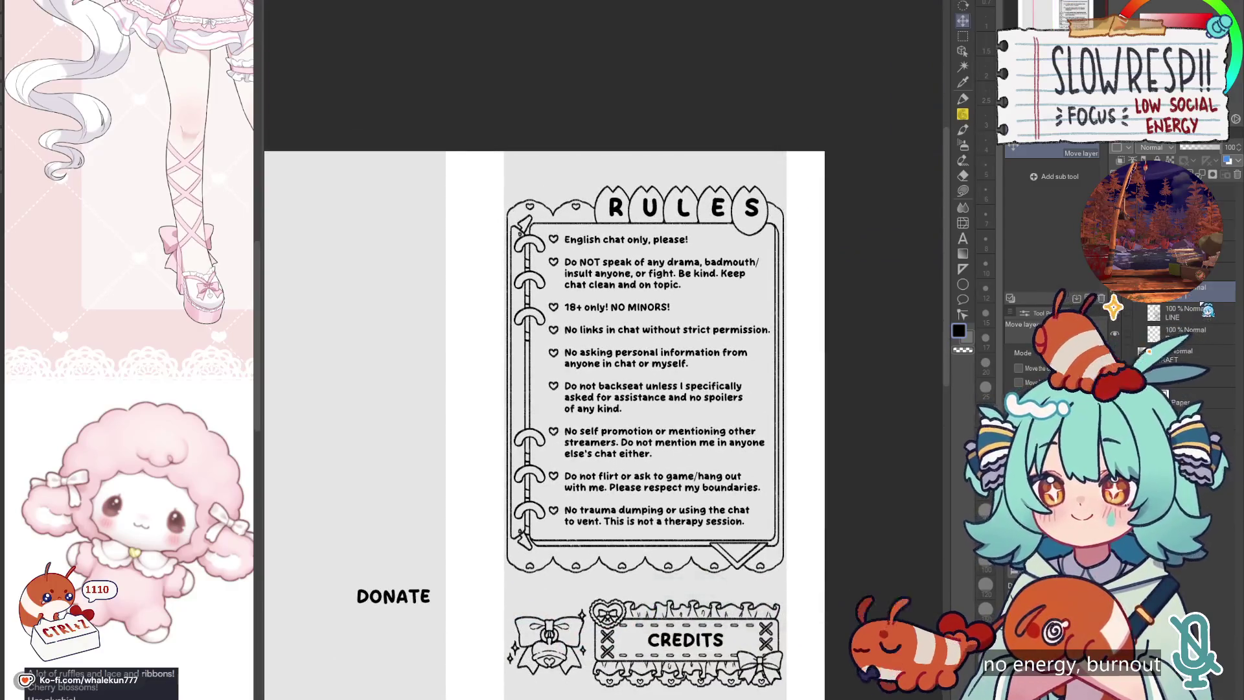
key(ctrl+e)
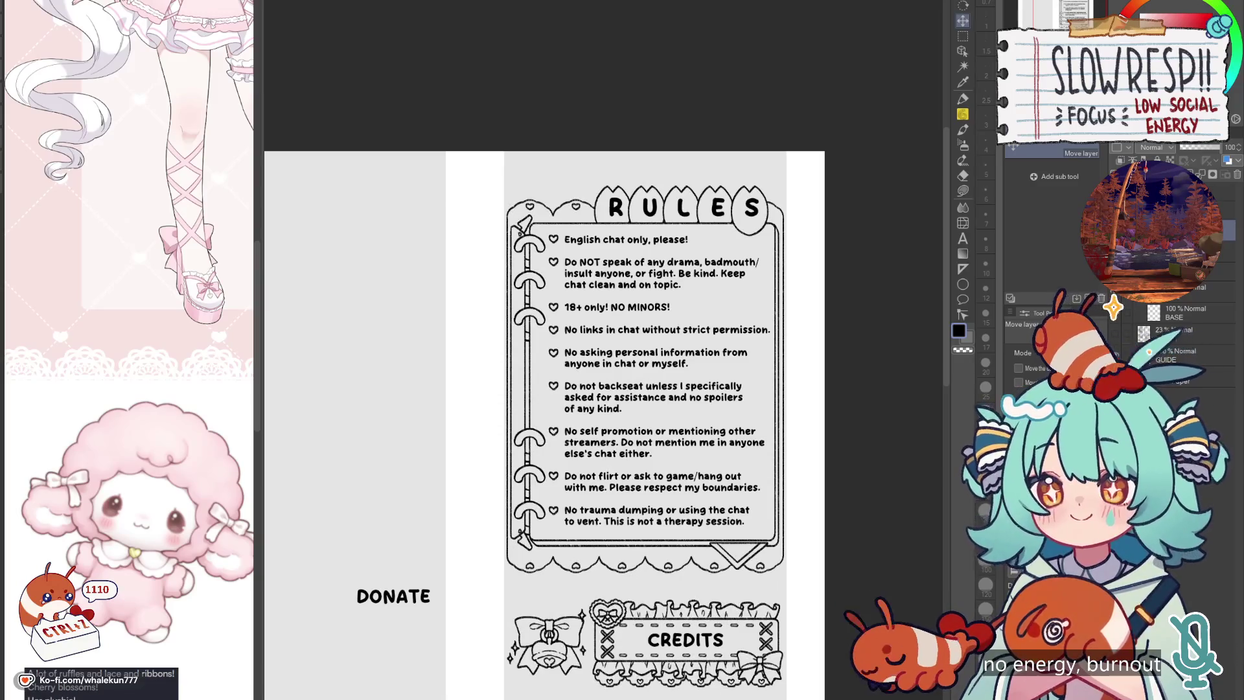
Step: Show the DRAFT layer again and lower the LINE layer's opacity to fade the ink lines
click(1218, 191)
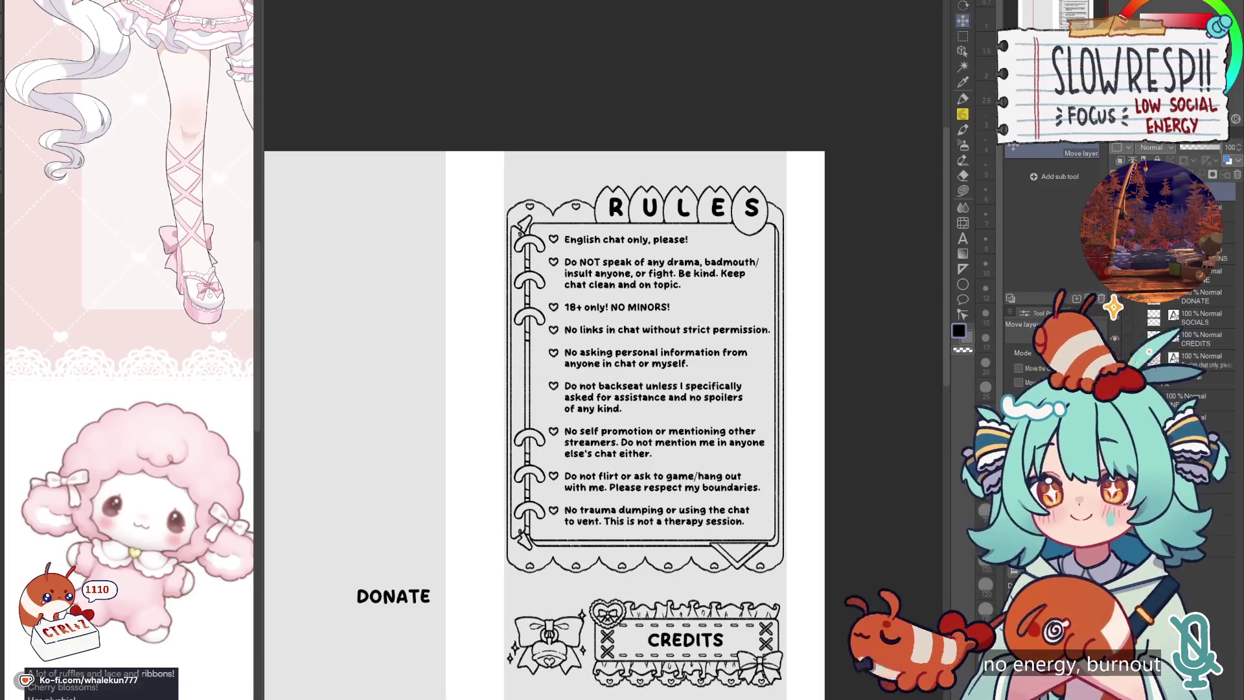
click(1217, 214)
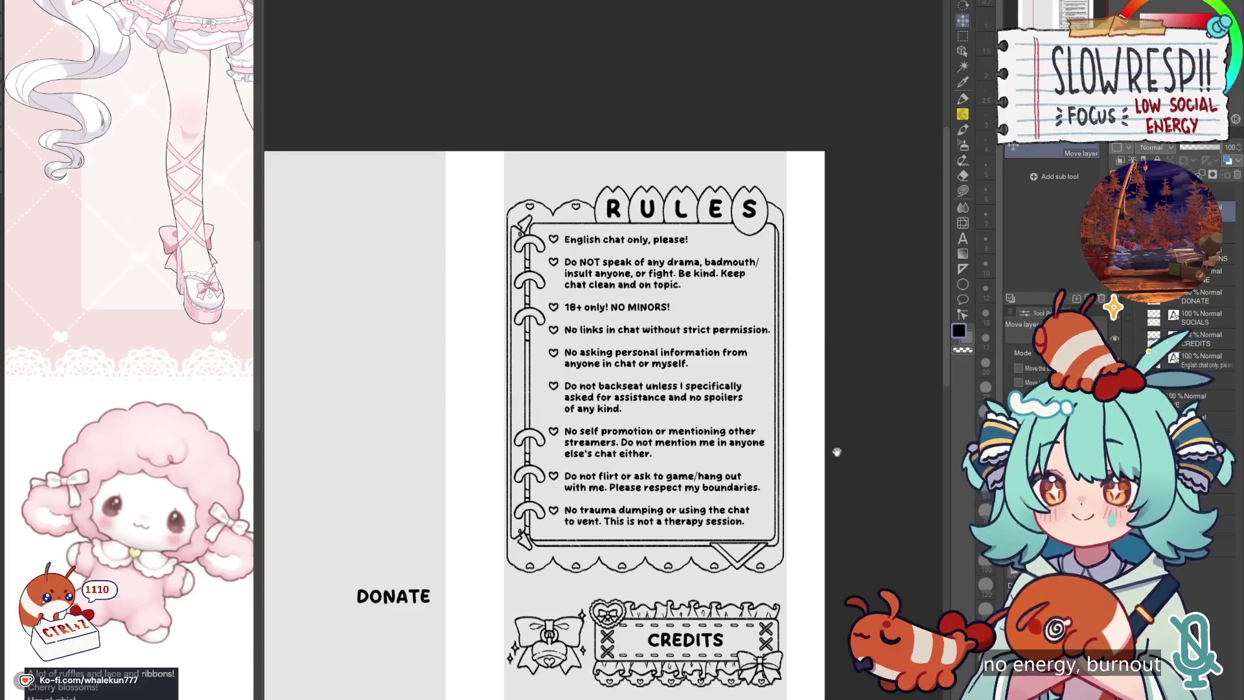
drag(836, 451, 843, 378)
key(h)
key(h)
mouse_move(774, 471)
mouse_down()
mouse_move(858, 399)
mouse_move(803, 403)
mouse_up()
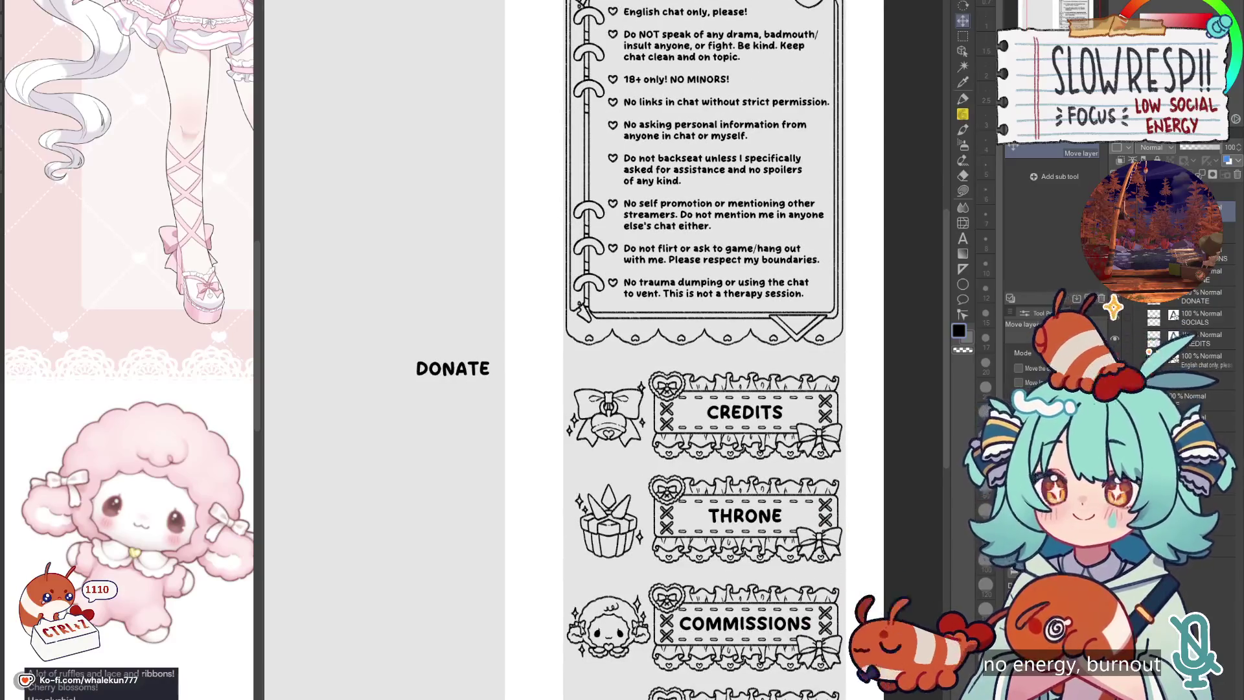
scroll(1113, 308, down, 5)
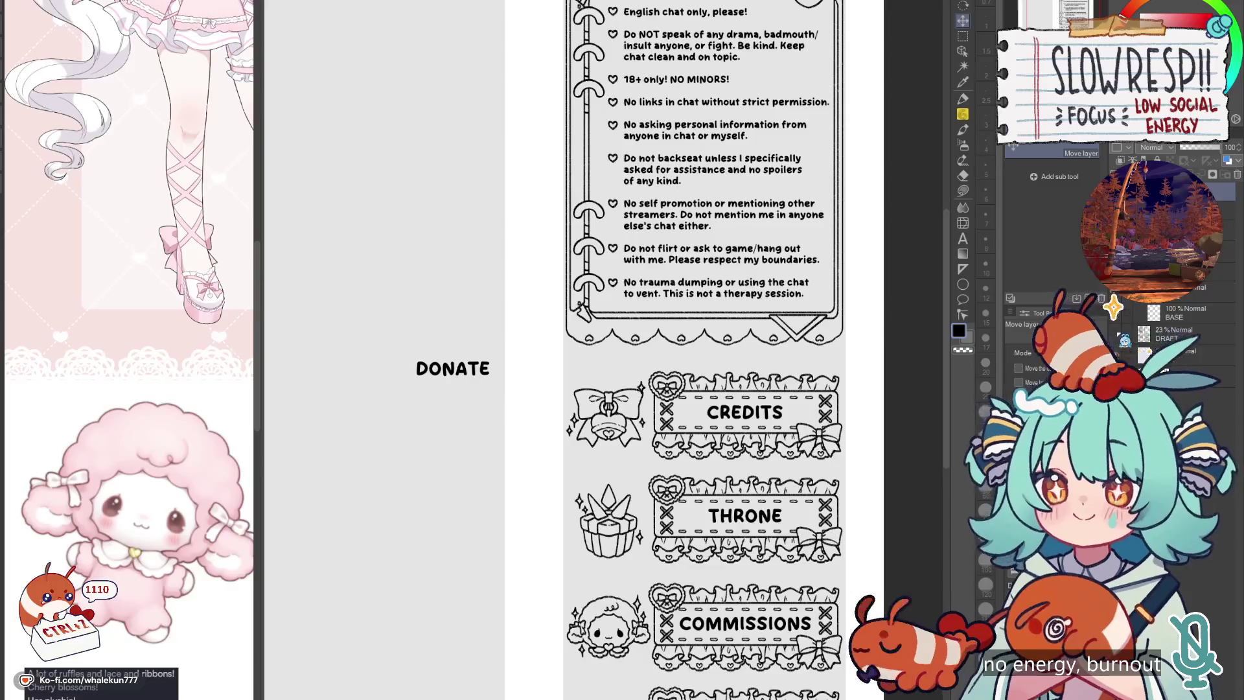
click(1114, 333)
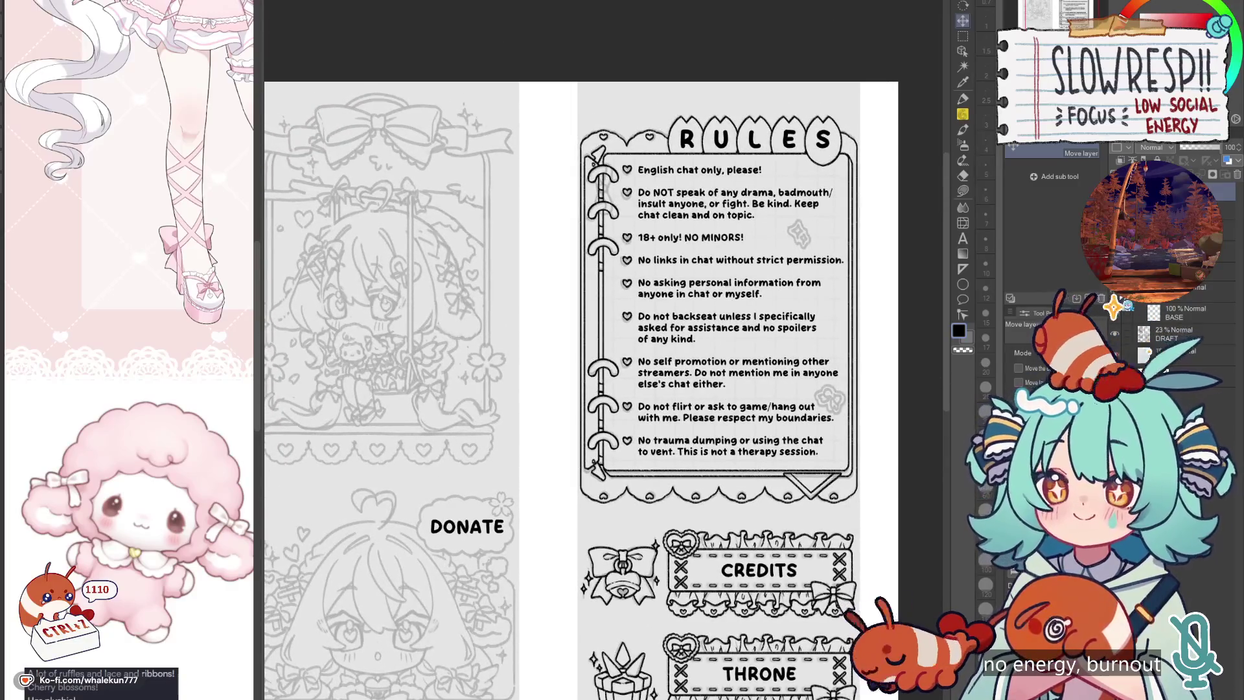
click(1148, 351)
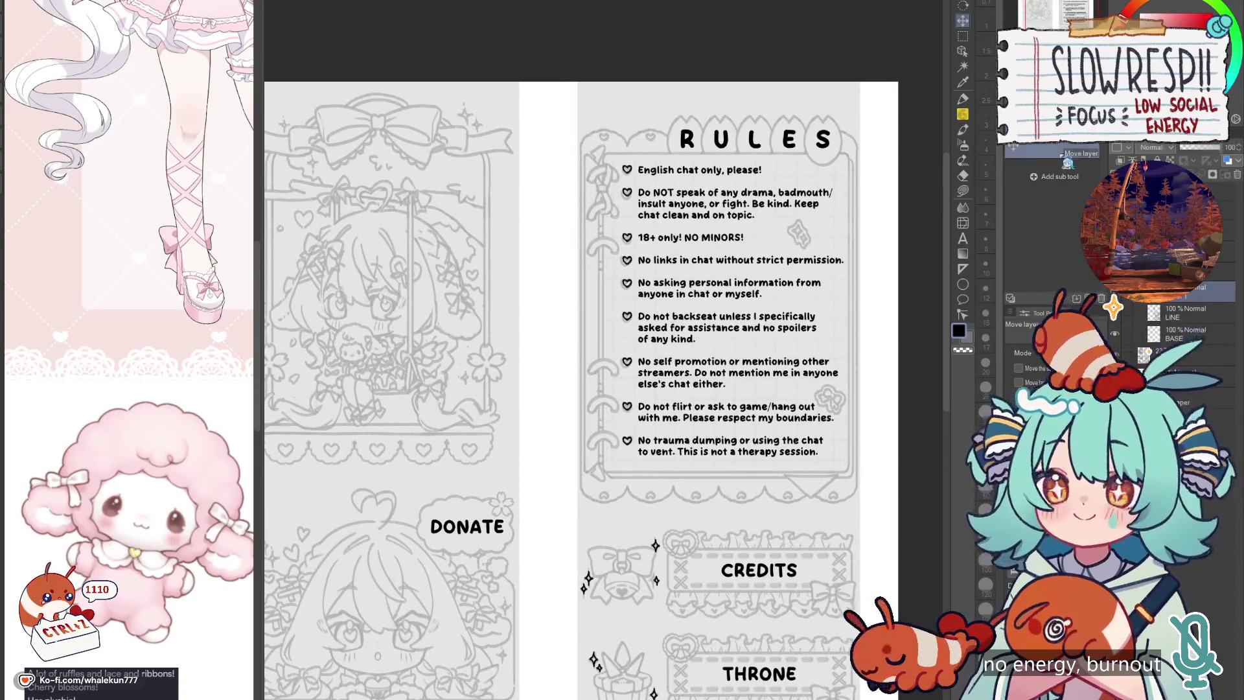
key(p)
scroll(629, 174, up, 3)
scroll(629, 175, down, 2)
scroll(629, 175, up, 4)
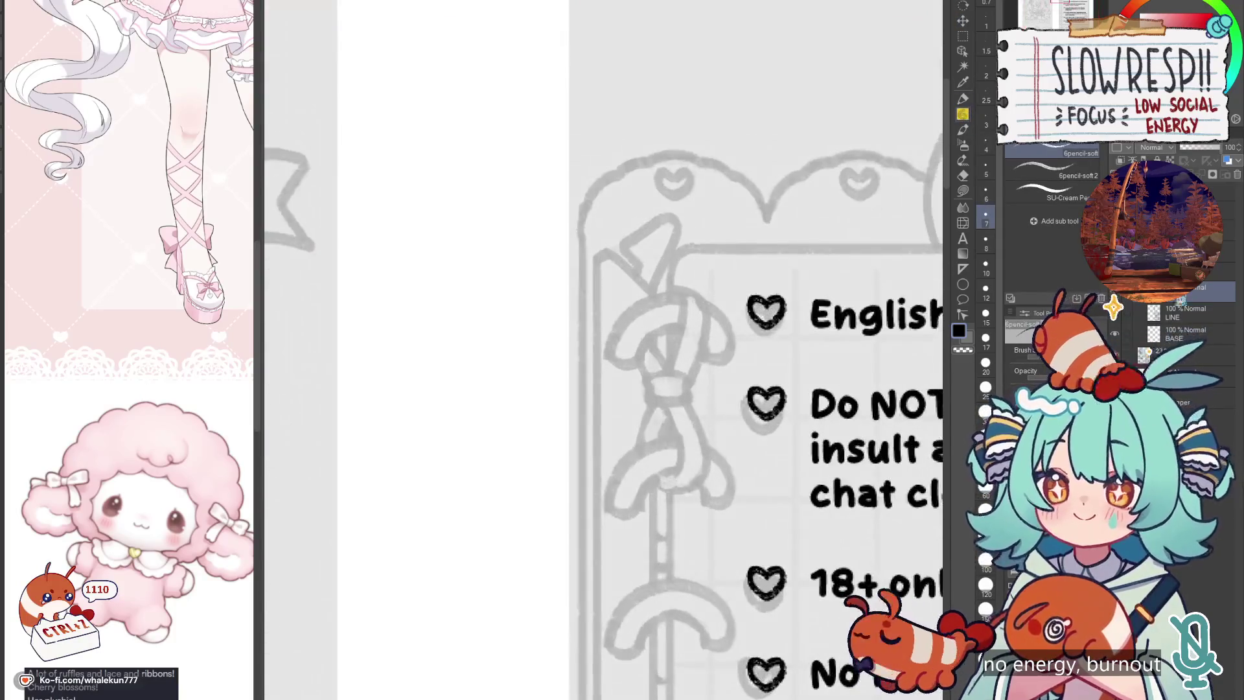
Step: Set the line art opacity to 43% and start inking the ribbon around the first ring
click(1173, 317)
click(1204, 287)
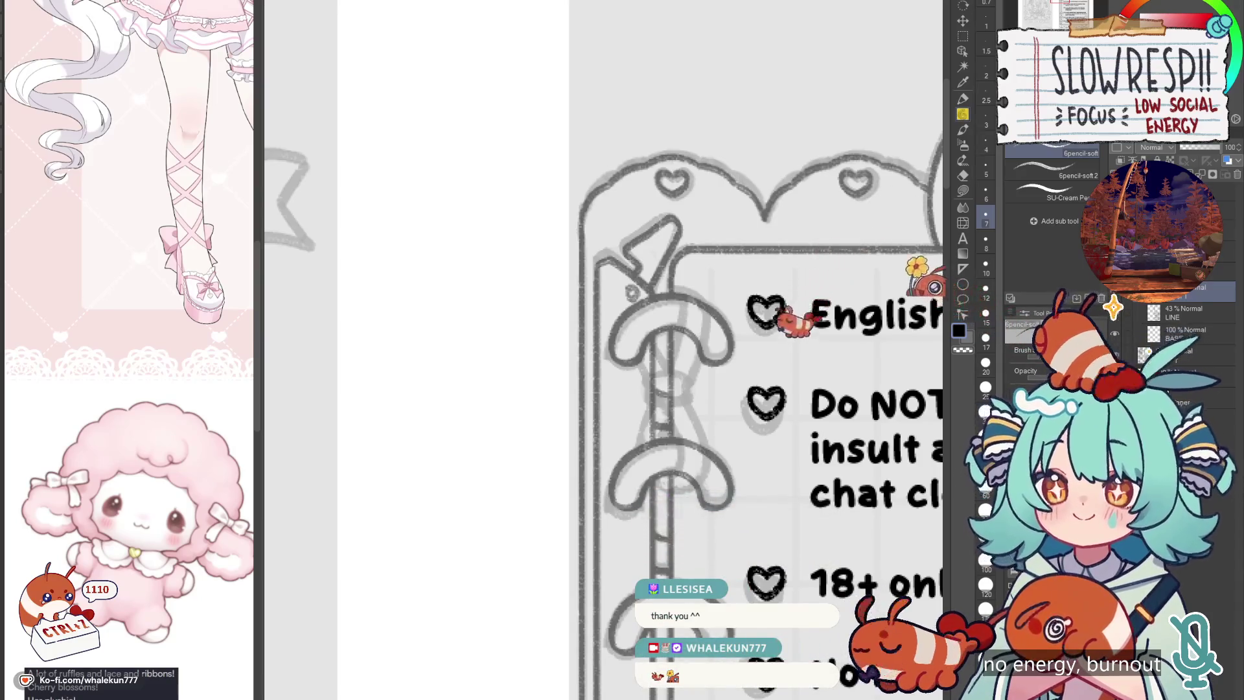
scroll(723, 402, down, 1)
scroll(722, 402, up, 2)
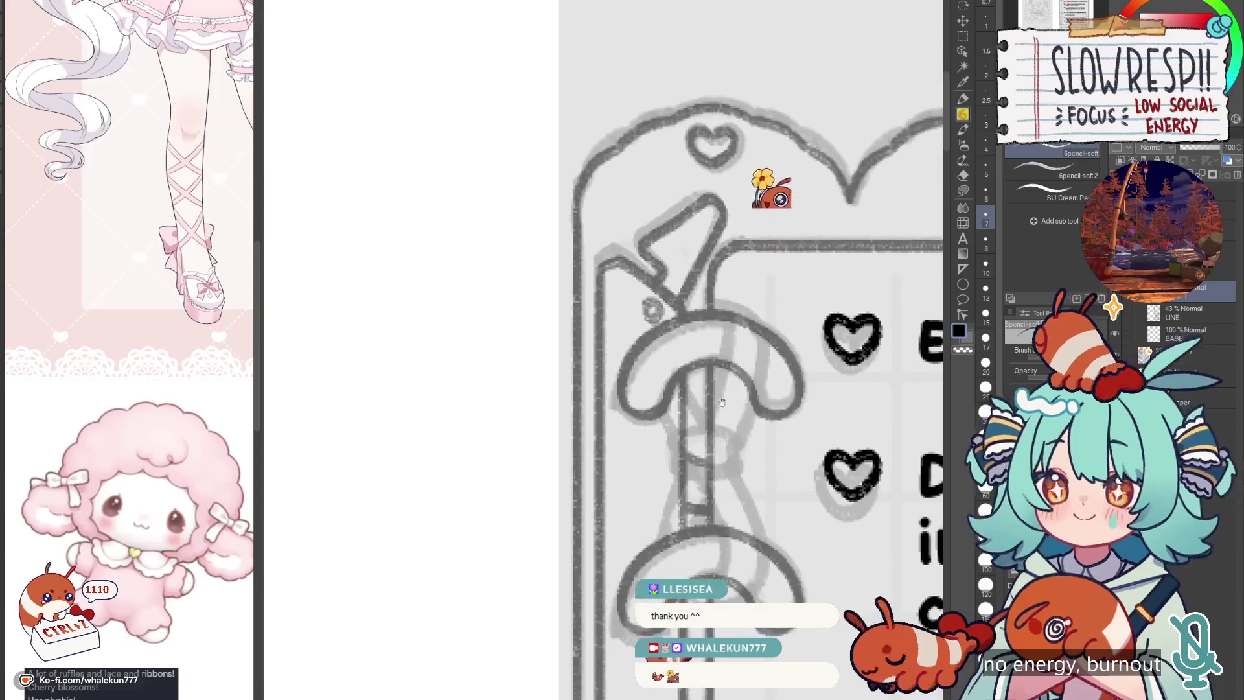
mouse_move(679, 375)
mouse_down()
mouse_move(708, 427)
mouse_move(679, 433)
mouse_up()
mouse_move(721, 311)
mouse_down()
mouse_move(728, 364)
mouse_move(708, 428)
mouse_move(757, 322)
mouse_move(768, 337)
mouse_move(736, 439)
mouse_up()
key(ctrl+z)
Step: Ink the ribbon's V joint and downward-curving tails, undoing unsatisfying strokes
scroll(738, 421, down, 1)
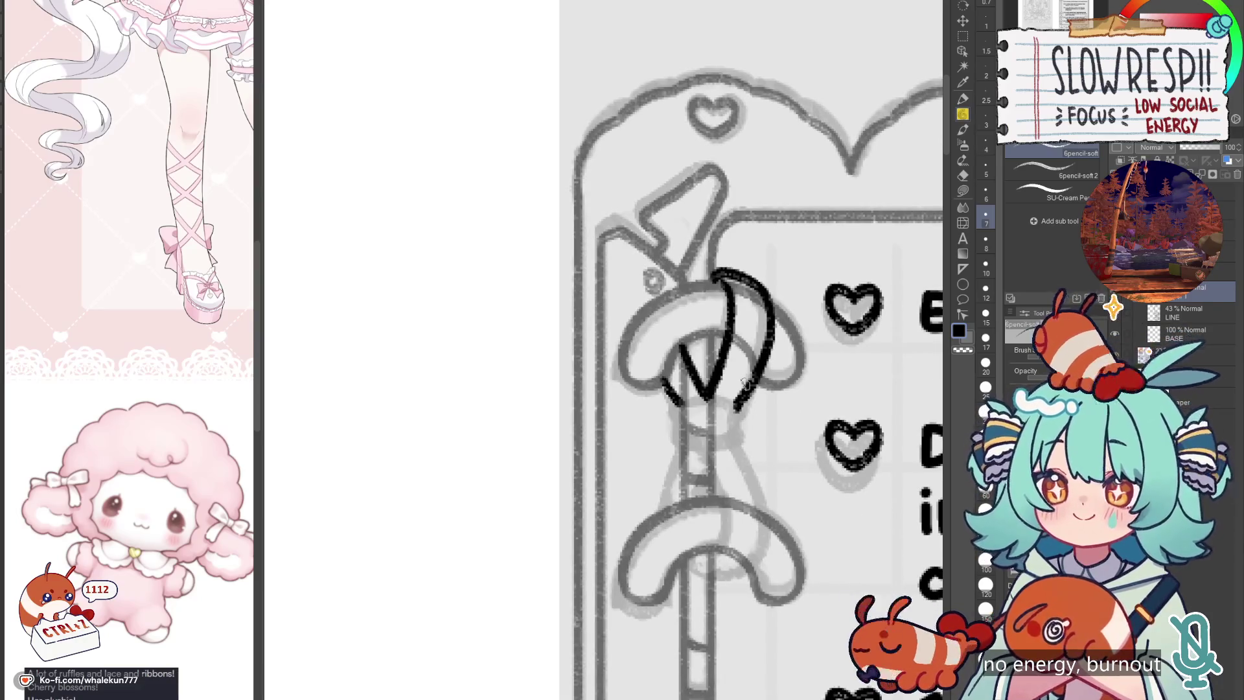
scroll(746, 384, left, 2)
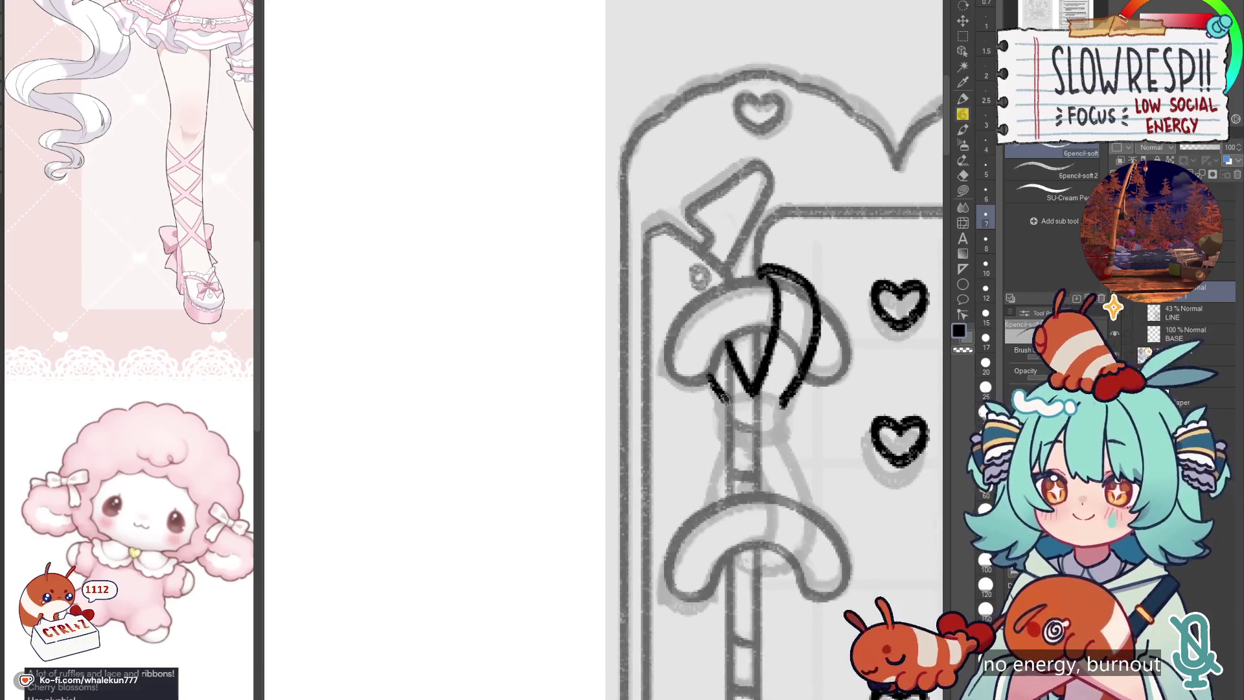
drag(719, 395, 788, 405)
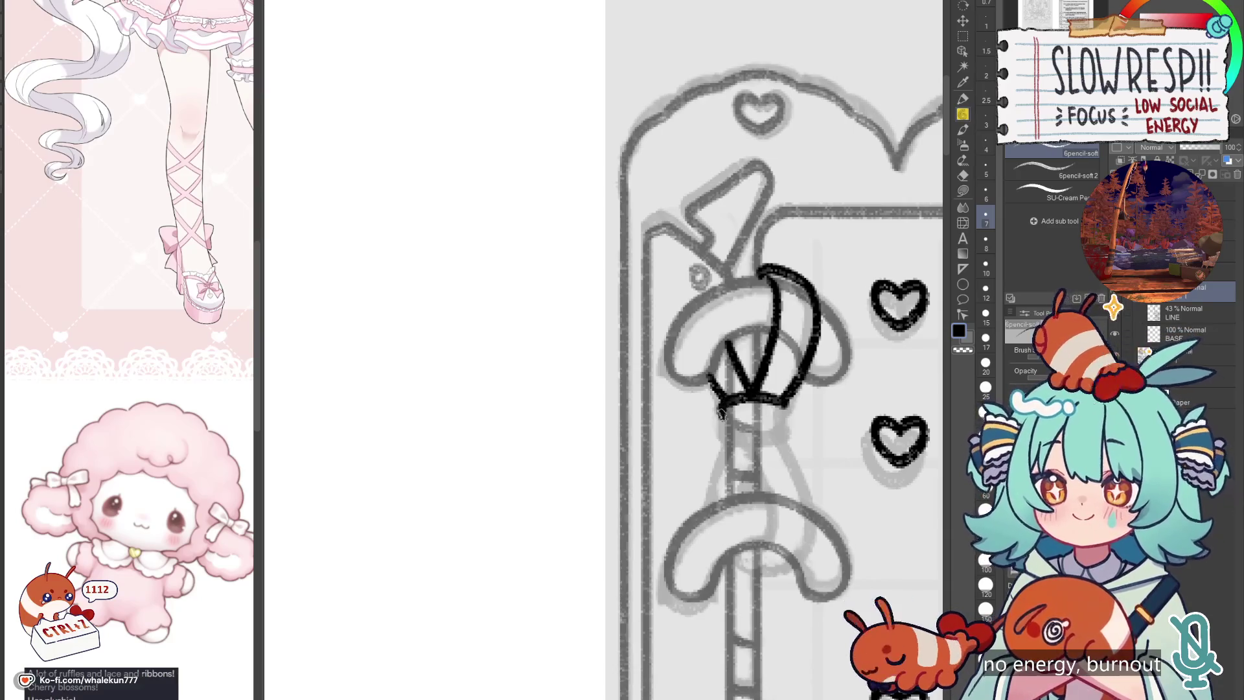
mouse_move(720, 431)
mouse_down()
mouse_move(727, 443)
mouse_move(755, 440)
mouse_up()
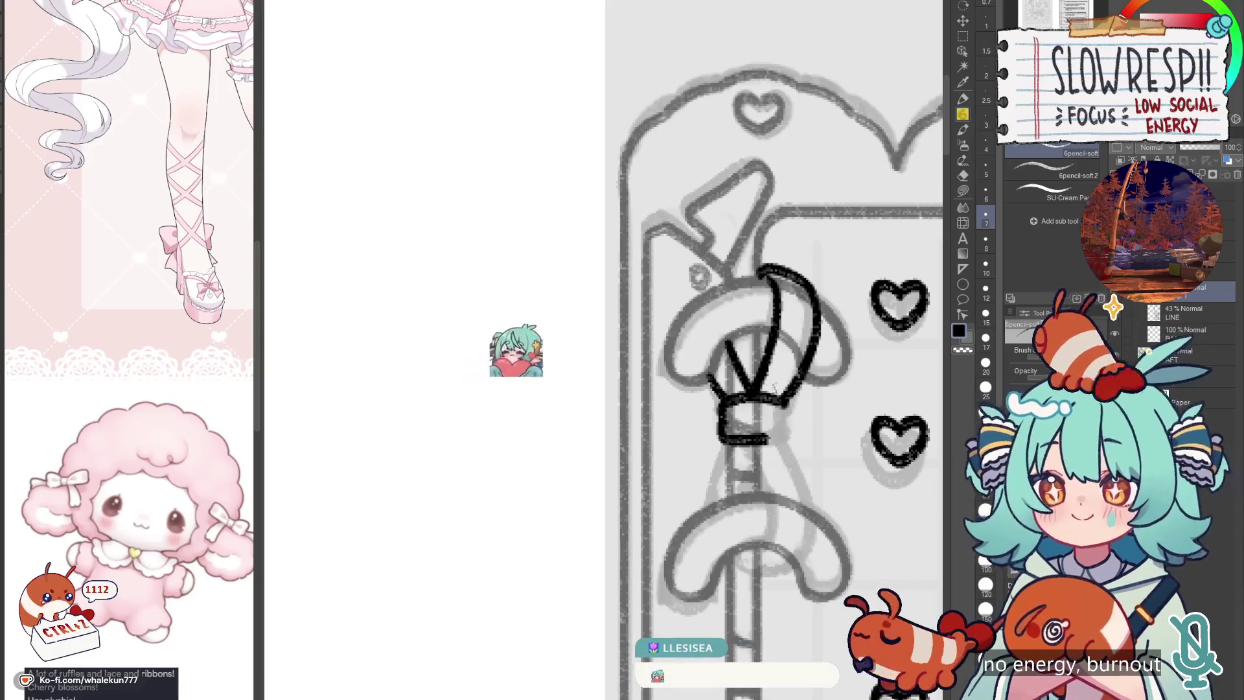
mouse_move(774, 388)
mouse_down()
mouse_move(750, 369)
mouse_move(702, 396)
mouse_move(701, 411)
mouse_move(725, 418)
mouse_move(758, 415)
mouse_move(756, 379)
mouse_move(704, 372)
mouse_move(735, 447)
mouse_move(718, 483)
mouse_up()
key(ctrl+z)
mouse_move(741, 365)
mouse_down()
mouse_move(766, 413)
mouse_move(772, 474)
mouse_up()
mouse_move(691, 480)
mouse_down()
mouse_move(754, 485)
mouse_move(706, 492)
mouse_move(754, 486)
mouse_up()
key(ctrl+z)
key(ctrl+z)
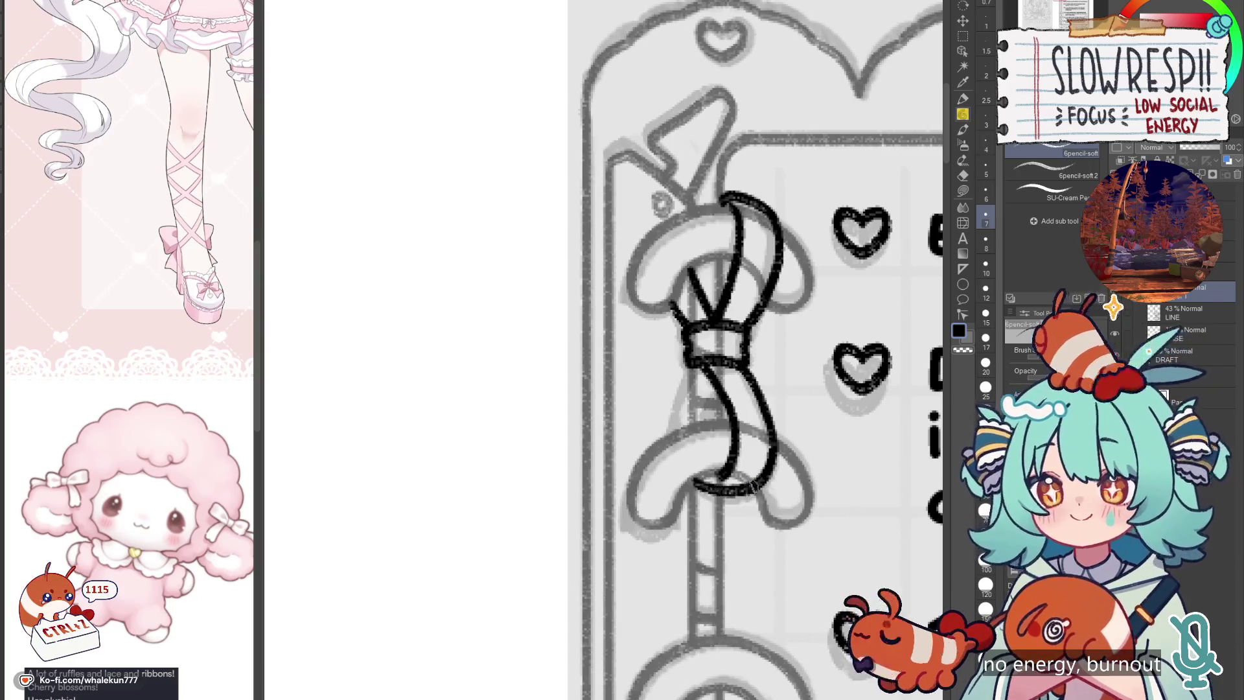
Step: Ink another knot strand, then set up the eraser on the LINE layer at size 15
drag(686, 375, 674, 422)
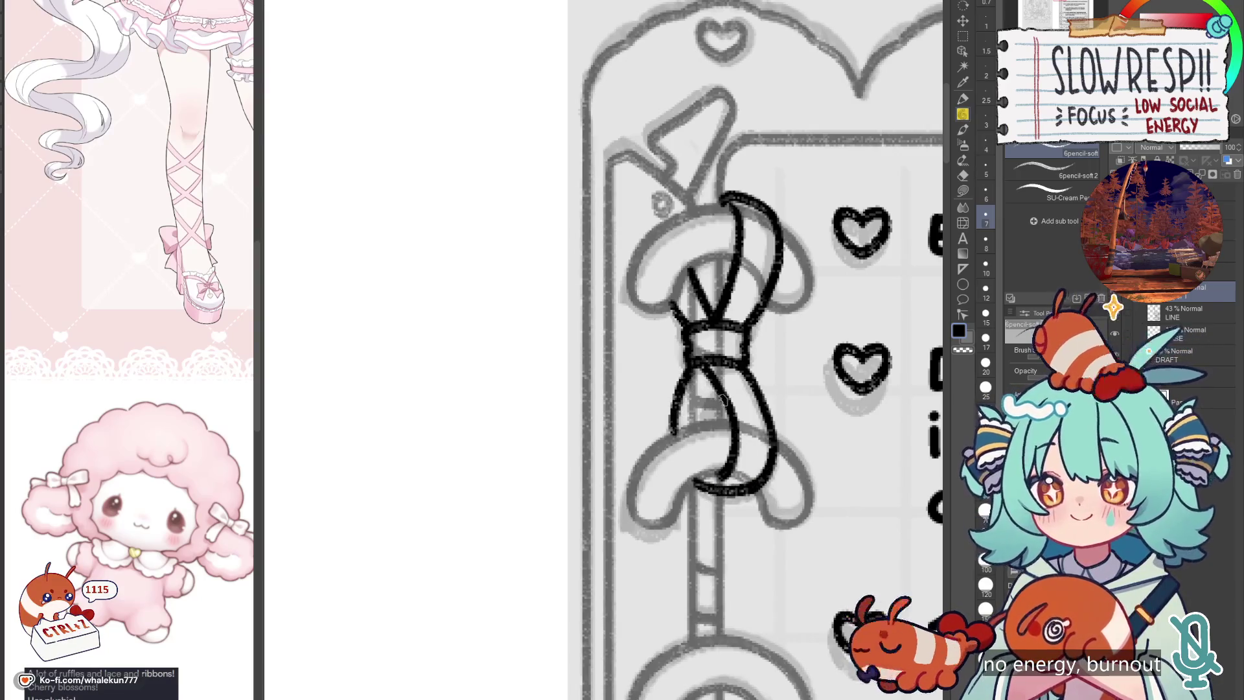
drag(723, 390, 712, 427)
key(ctrl+z)
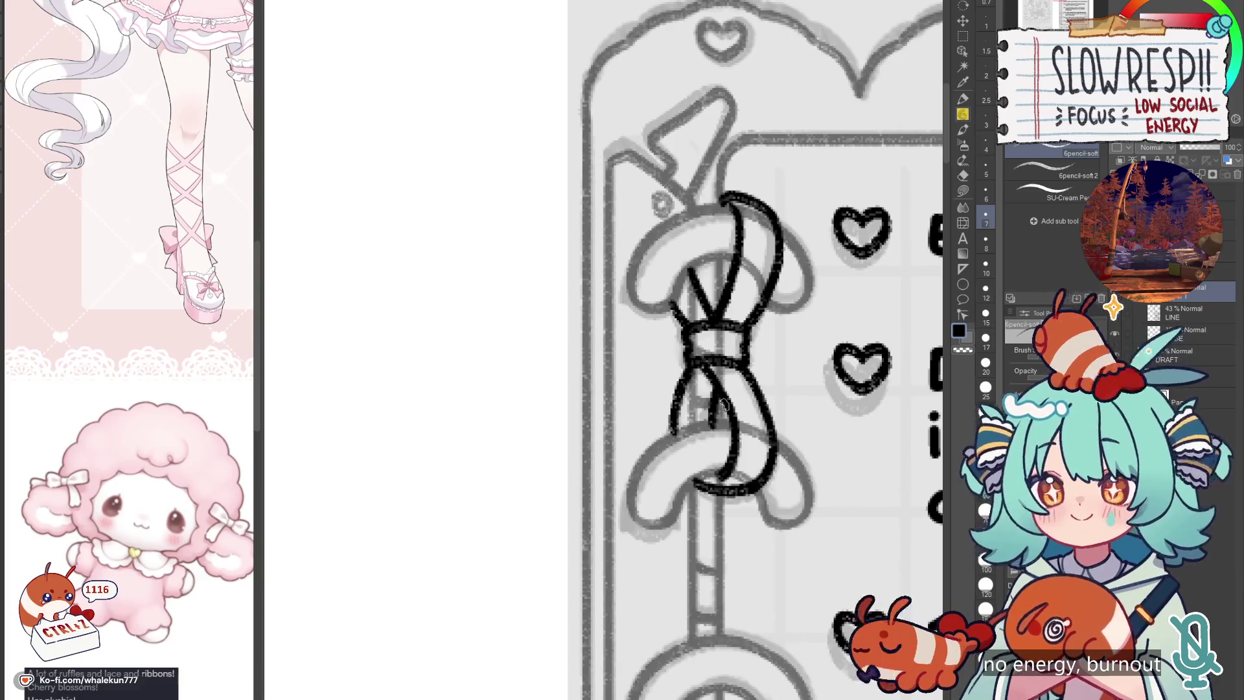
click(1187, 324)
key(e)
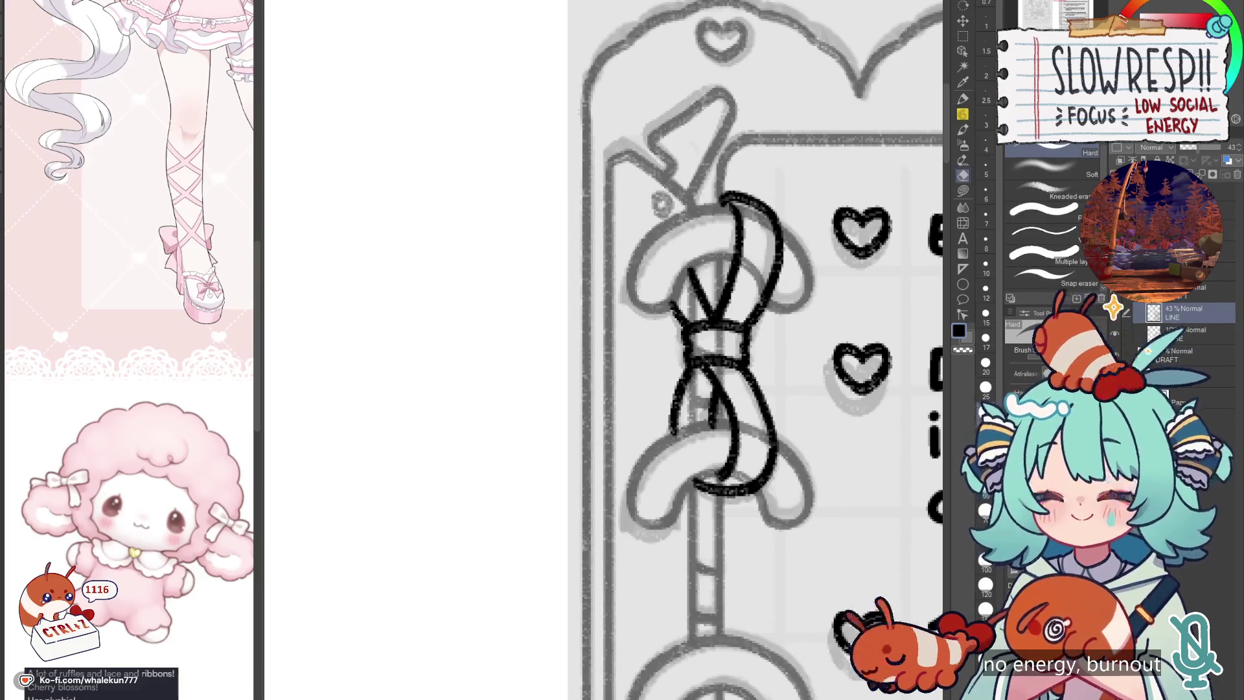
key(bracketleft)
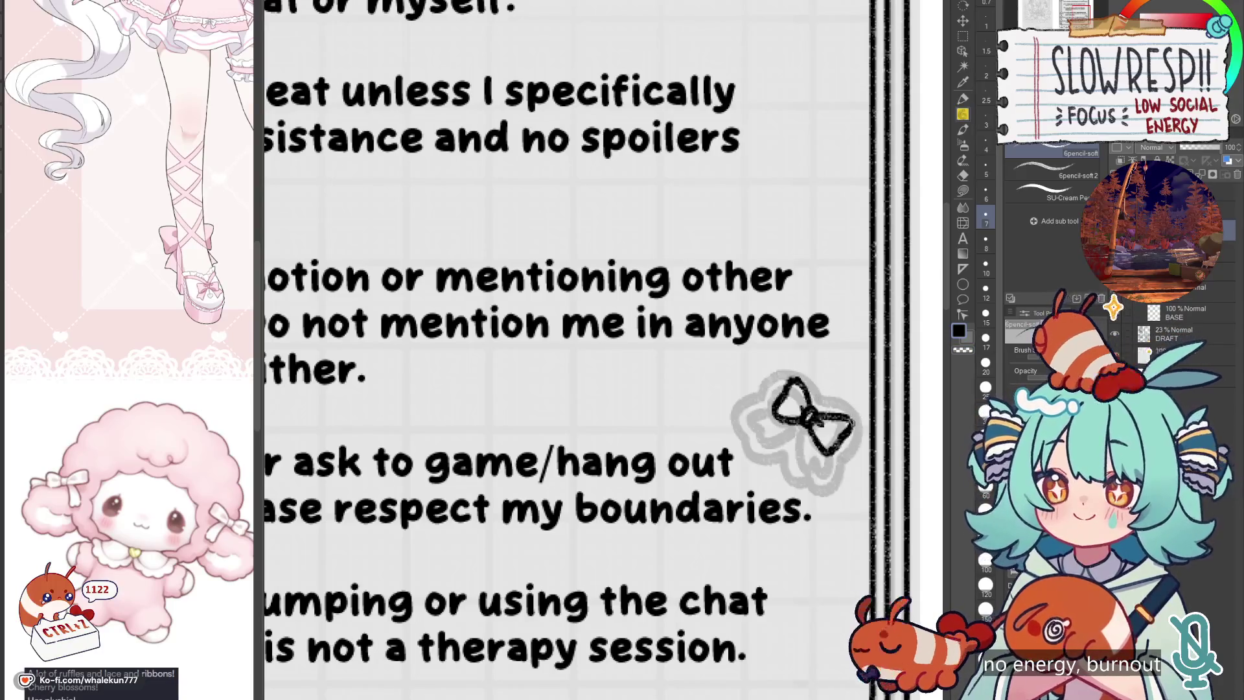
Step: Ink the bow's upper-right loop, discarding the lower-right tail stroke
key(ctrl+z)
key(ctrl+z)
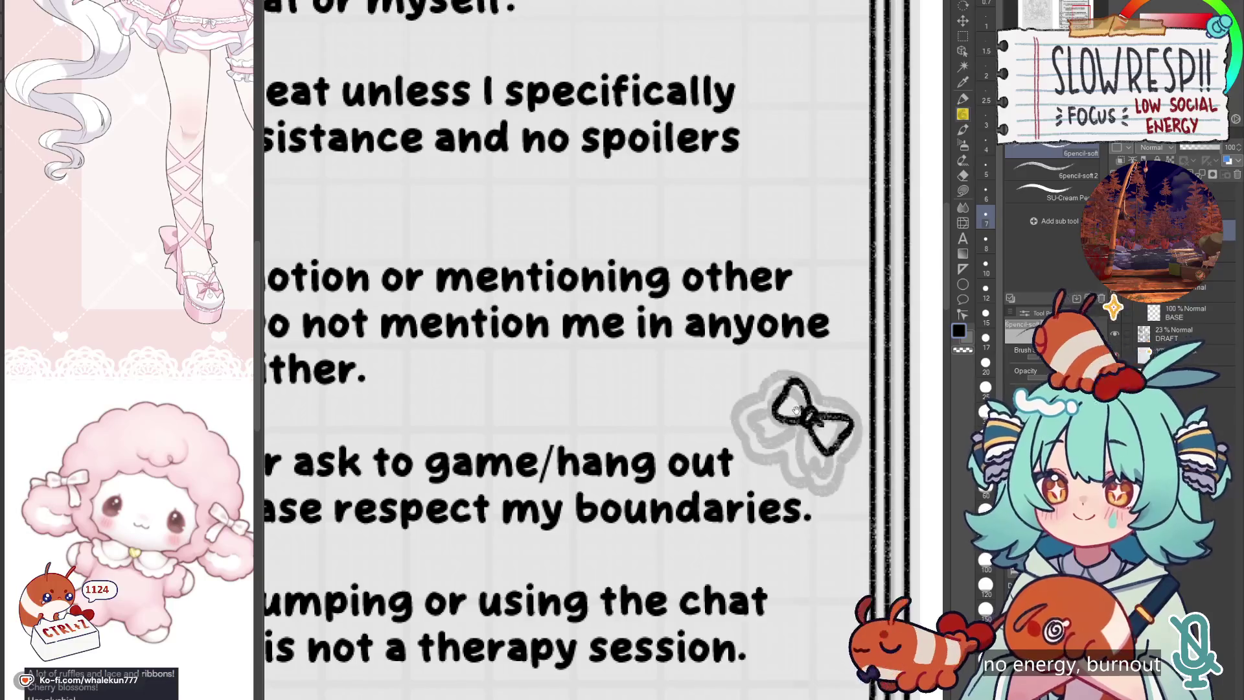
mouse_move(796, 410)
mouse_down()
mouse_move(805, 463)
mouse_move(821, 469)
mouse_move(837, 451)
mouse_up()
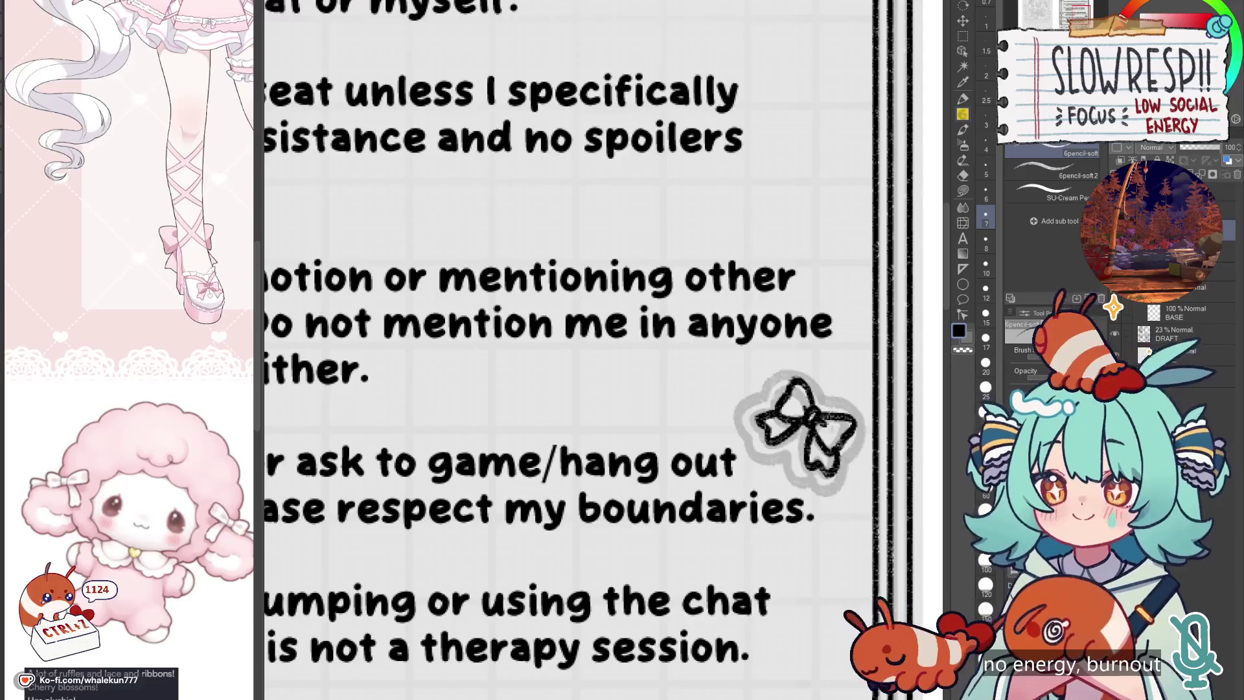
drag(808, 374, 822, 406)
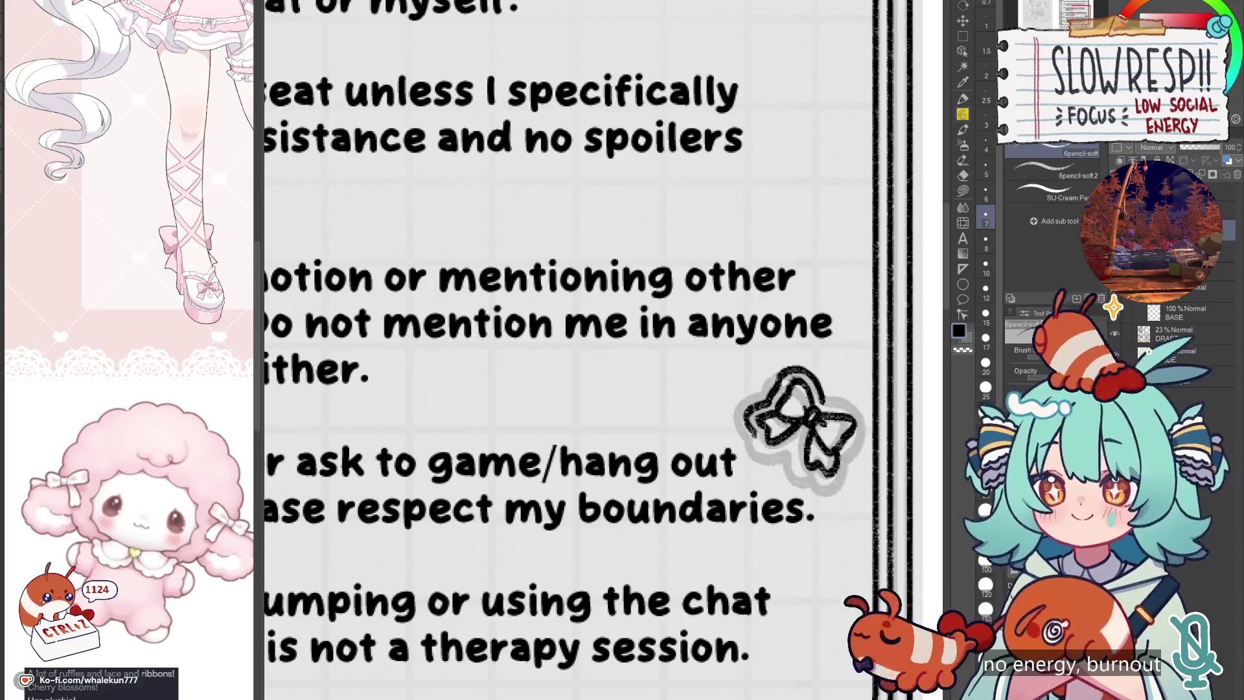
mouse_move(801, 440)
mouse_down()
mouse_move(797, 467)
mouse_move(818, 483)
mouse_move(837, 486)
mouse_move(845, 461)
mouse_up()
key(ctrl+z)
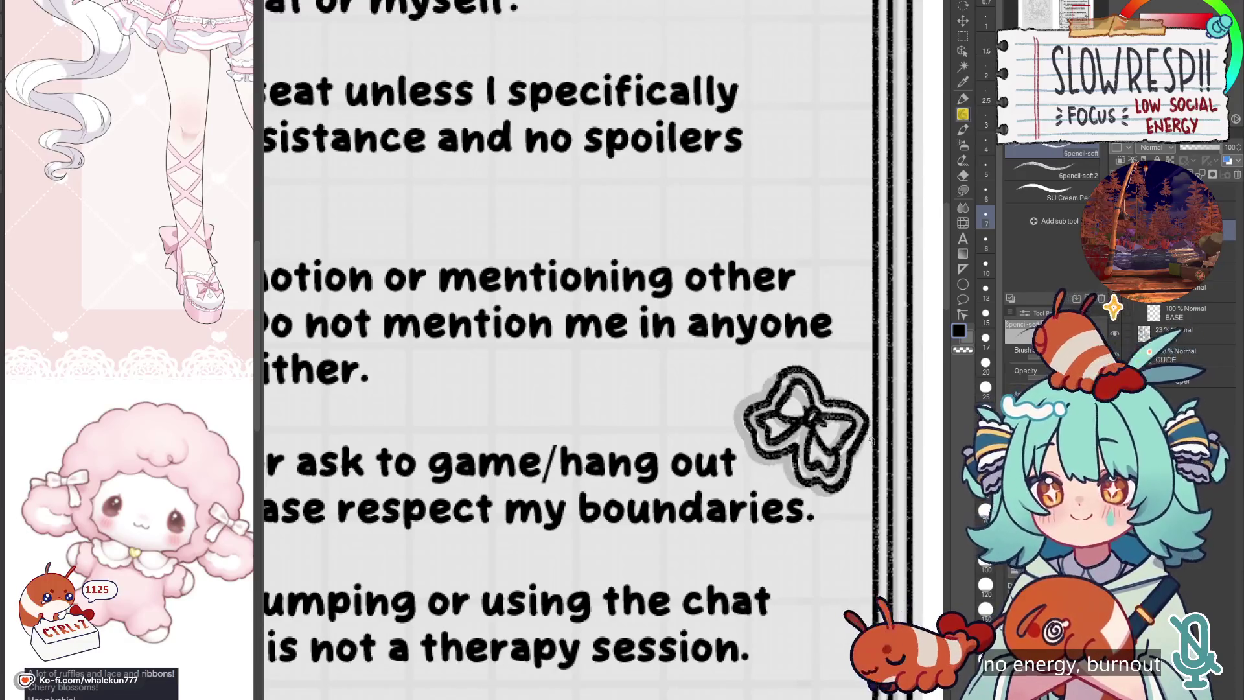
Step: Zoom out and lasso-select the bow doodle
key(m)
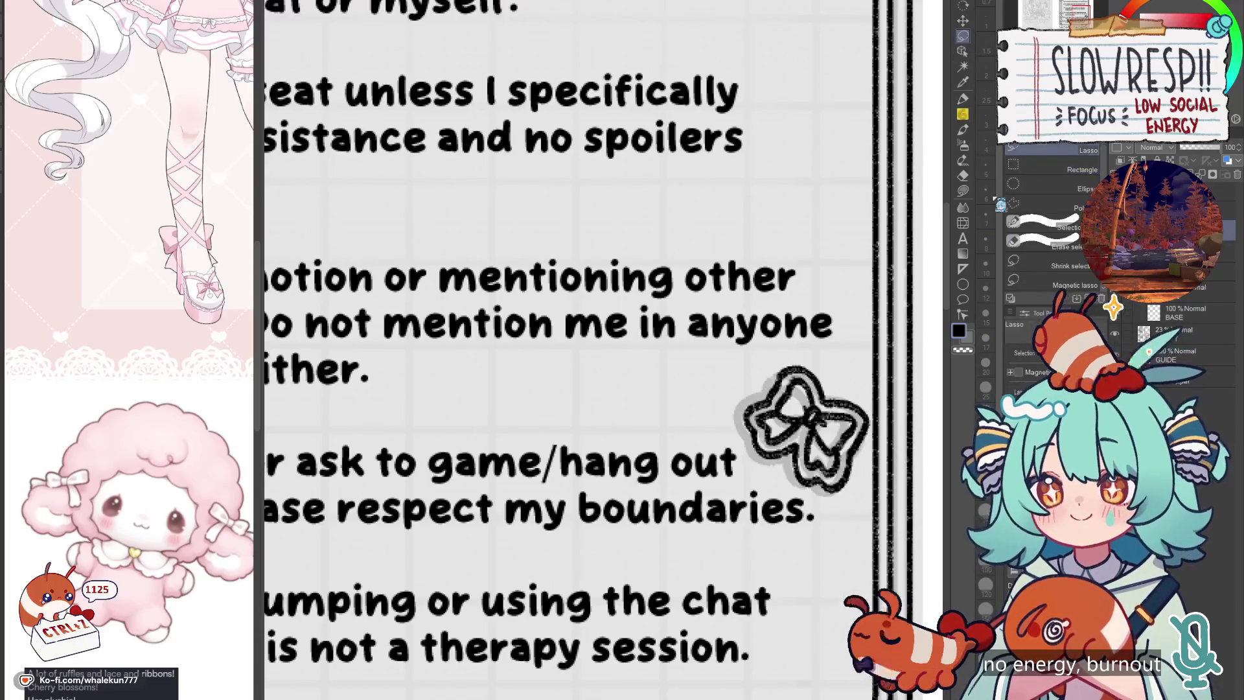
scroll(789, 402, down, 4)
drag(789, 401, 722, 465)
mouse_move(732, 409)
mouse_down()
mouse_move(745, 502)
mouse_move(677, 236)
mouse_move(563, 253)
mouse_move(660, 334)
mouse_move(670, 495)
mouse_up()
key(k)
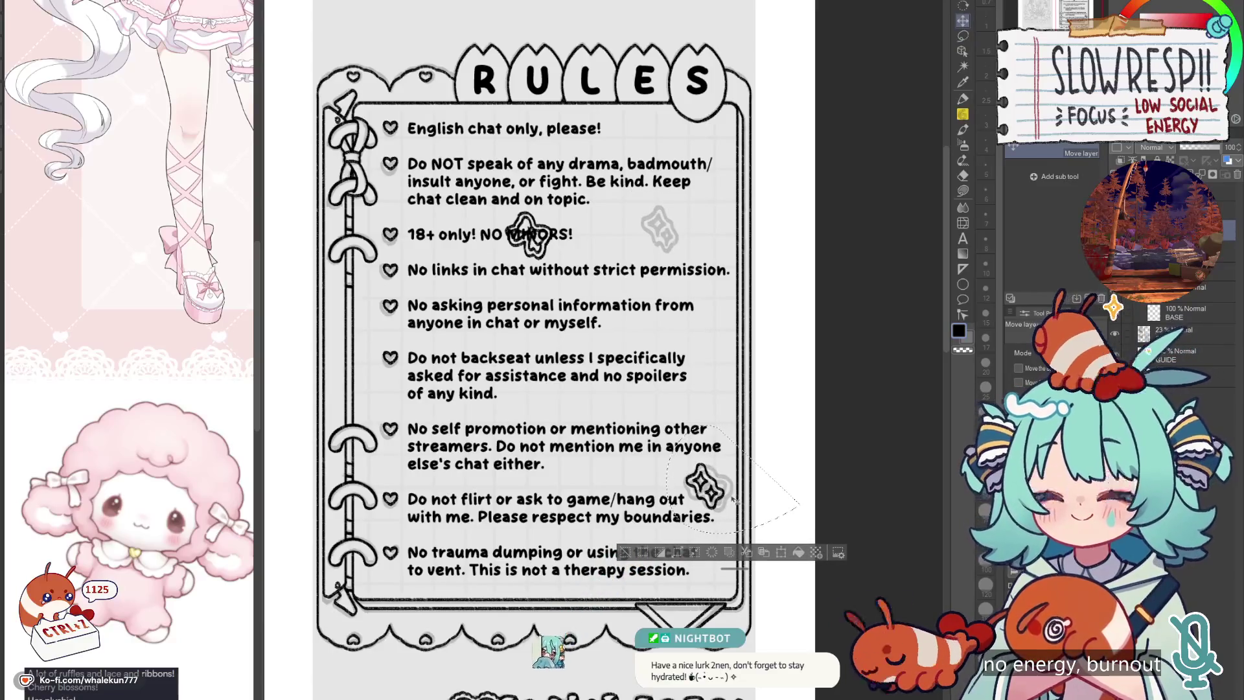
Step: Move the bow to the right end of the NO MINORS rule line and deselect
mouse_move(570, 158)
mouse_down()
mouse_move(476, 213)
mouse_move(550, 285)
mouse_move(603, 187)
mouse_up()
drag(552, 249, 688, 242)
key(ctrl+d)
scroll(786, 379, down, 3)
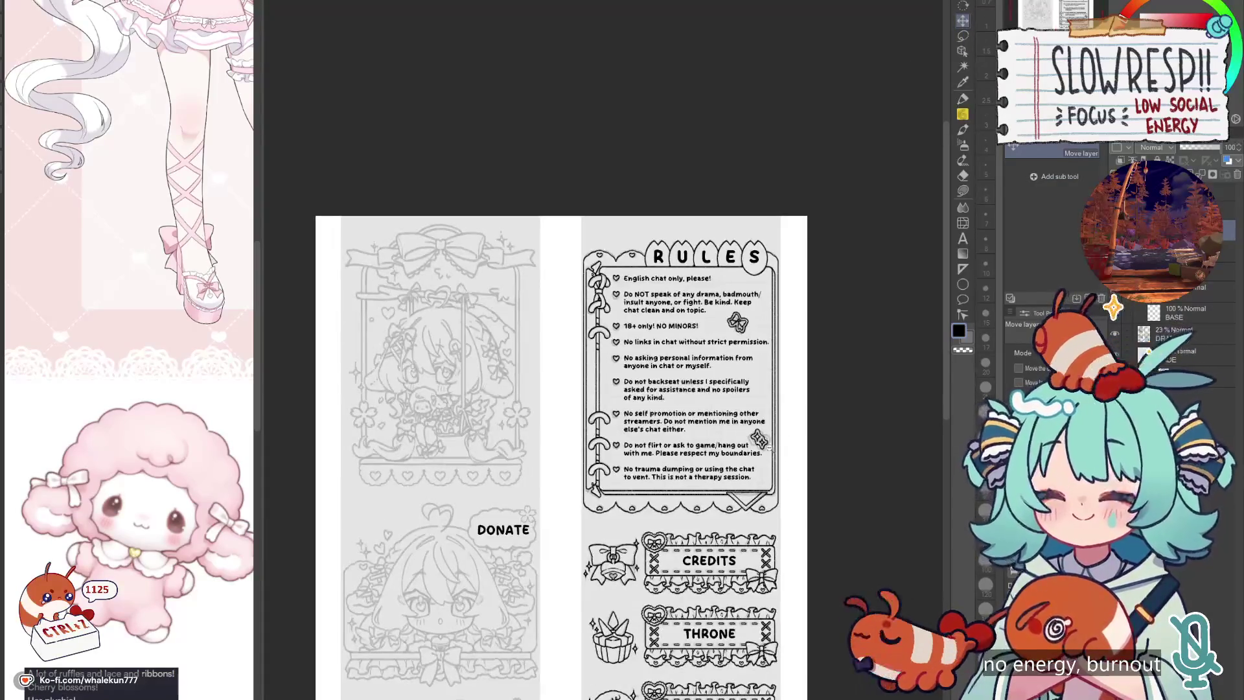
scroll(784, 471, up, 2)
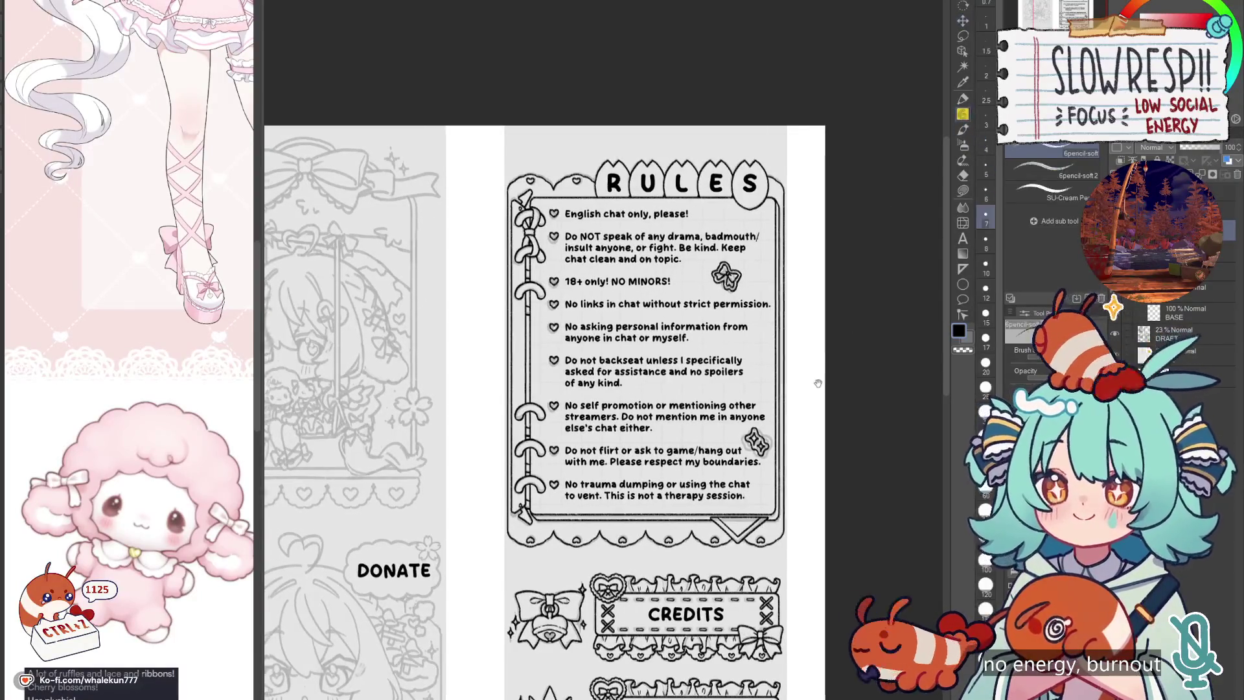
drag(939, 362, 1024, 288)
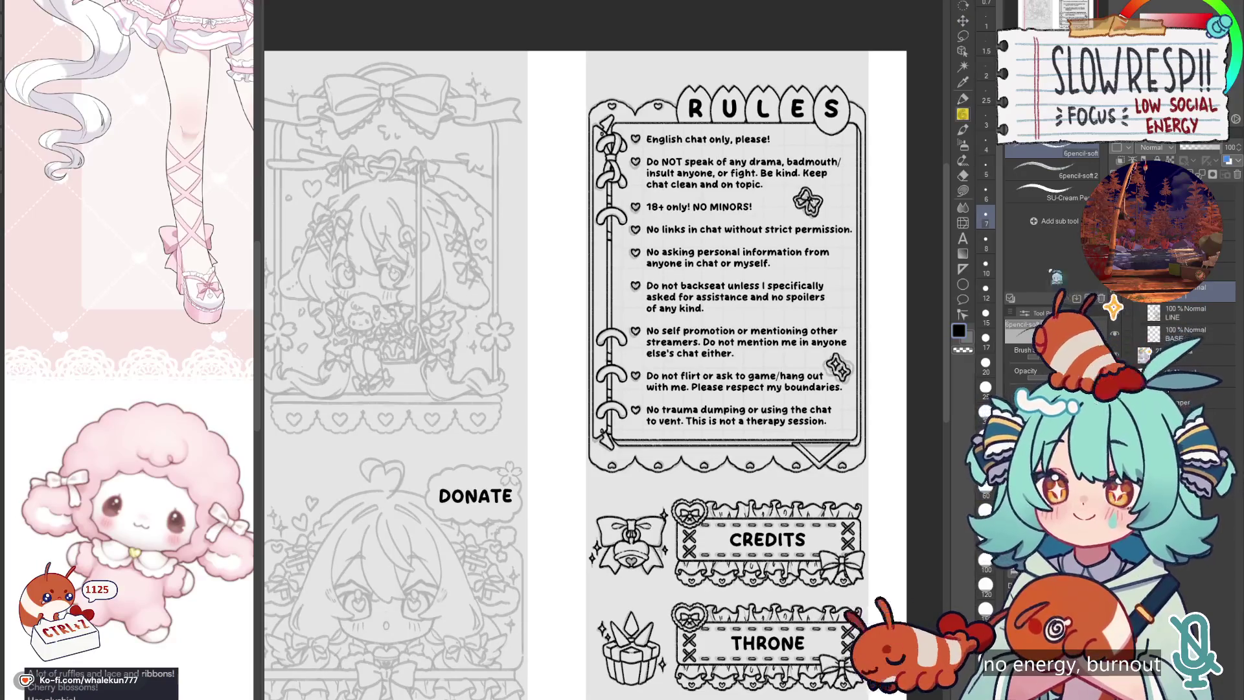
drag(832, 390, 733, 441)
Step: Lay a vertical linear ruler along the RULES panel's right side
click(962, 269)
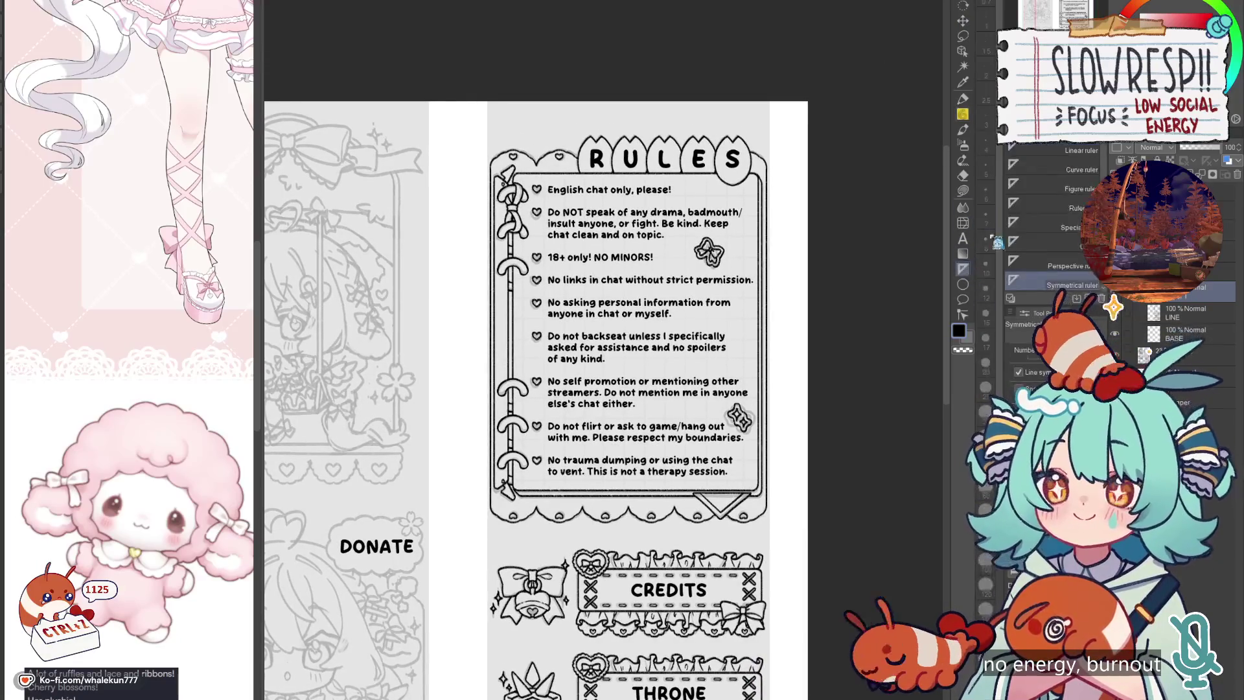
scroll(769, 228, up, 2)
drag(726, 156, 726, 621)
key(ctrl+z)
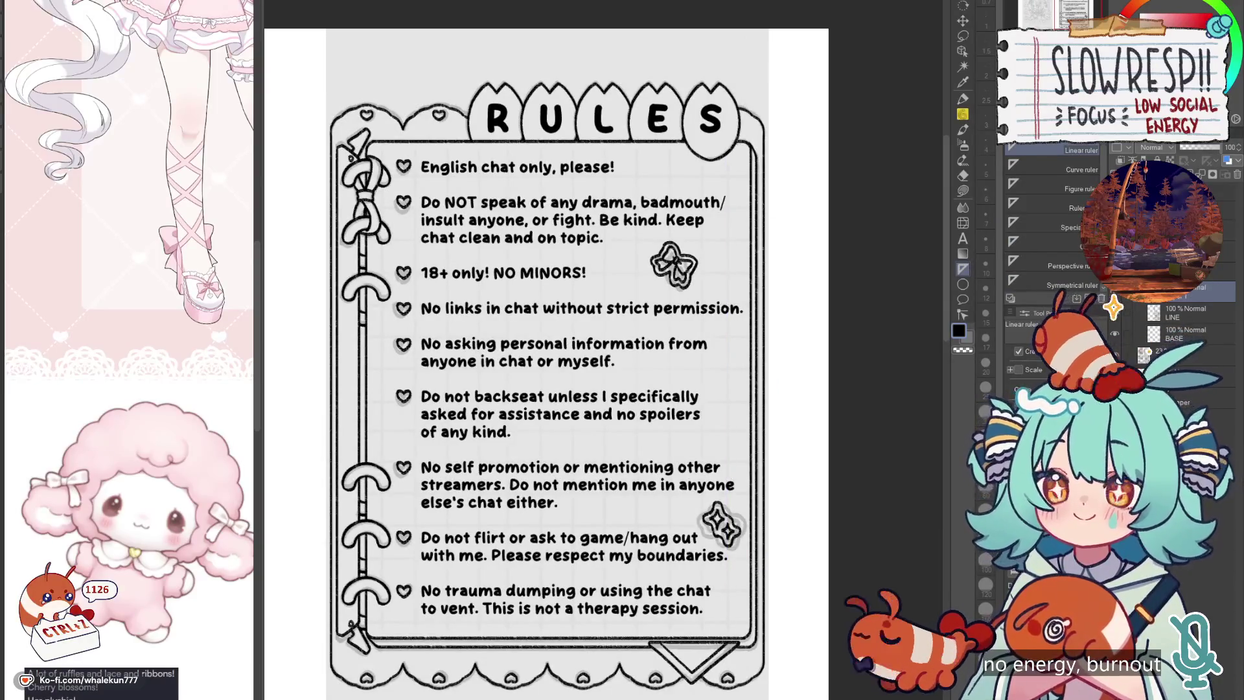
drag(732, 245, 713, 630)
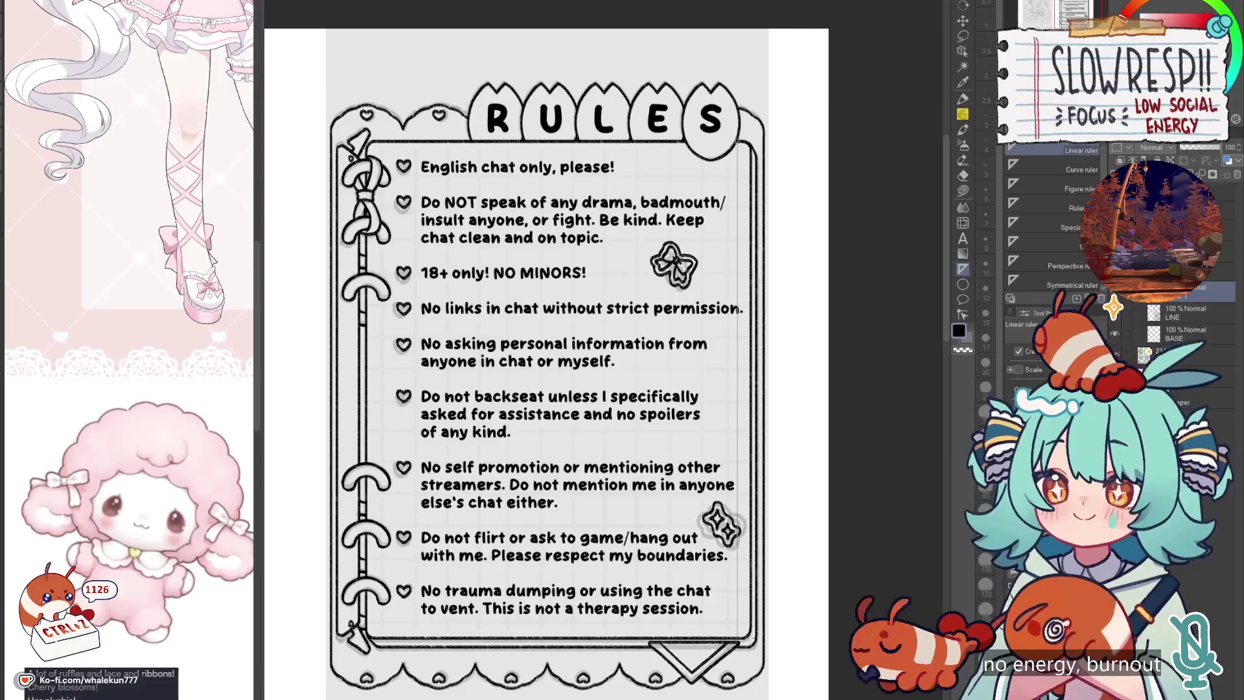
Step: Pencil a straight vertical line down the right ruler guide, then a trial horizontal line under the RULES header
key(p)
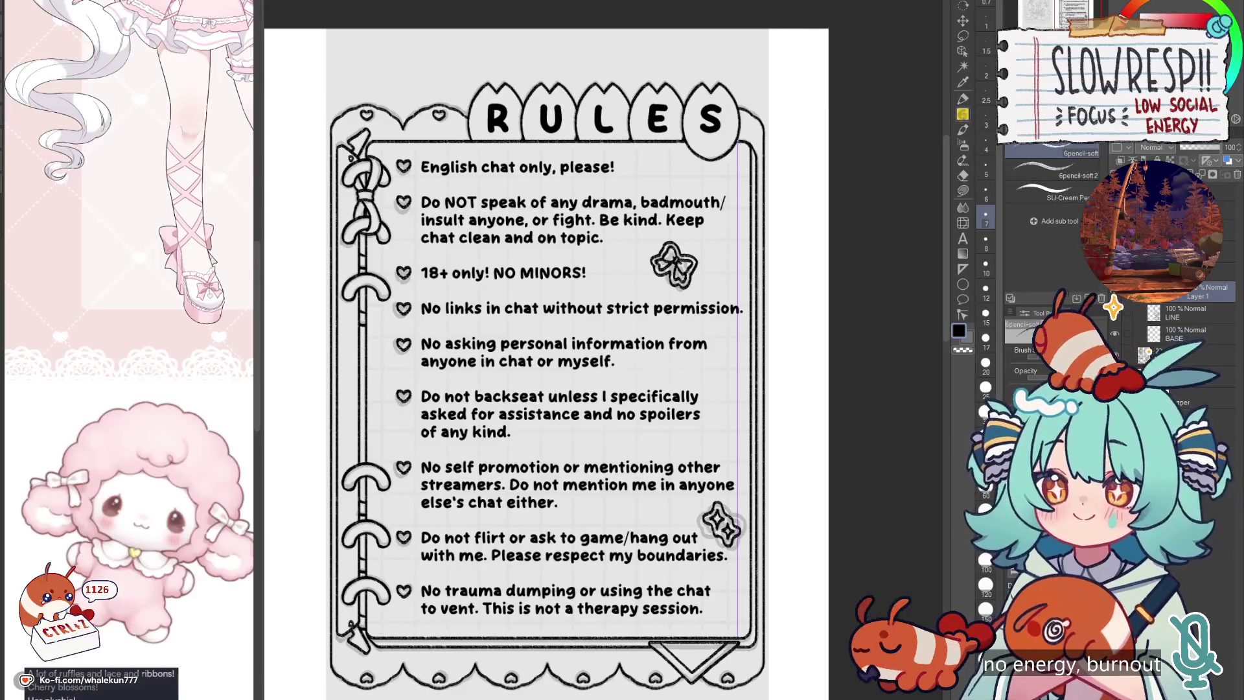
drag(736, 141, 737, 640)
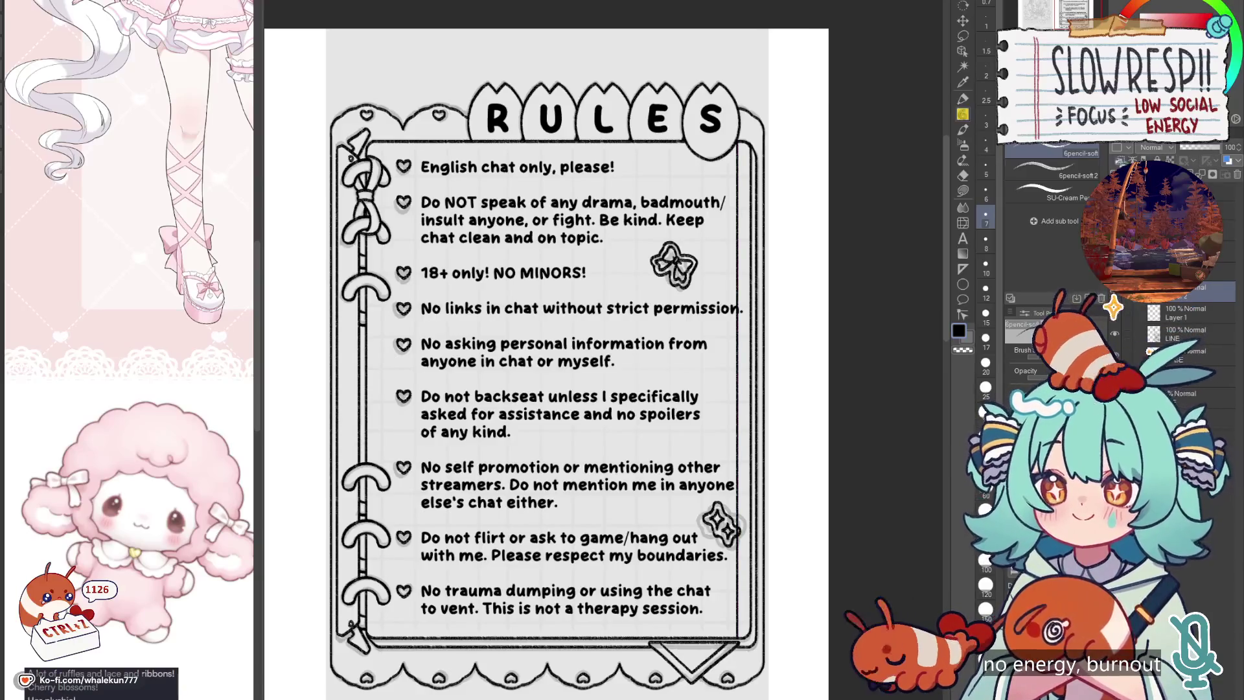
key(u)
drag(366, 153, 620, 153)
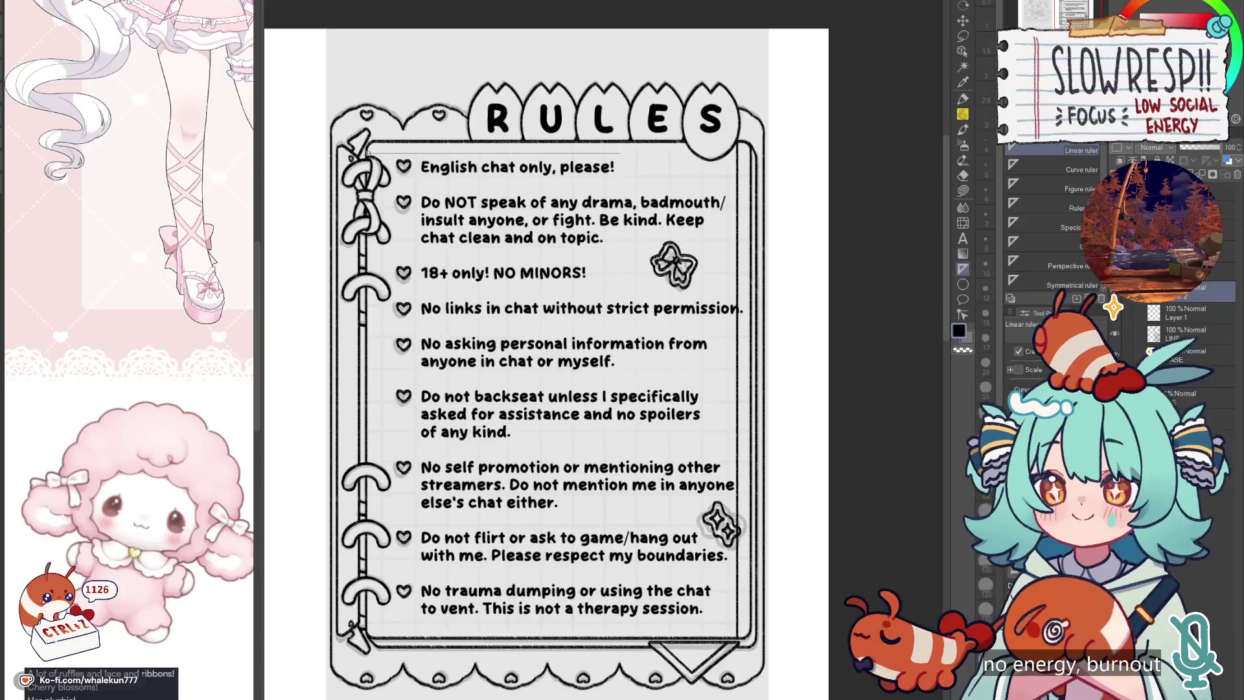
key(p)
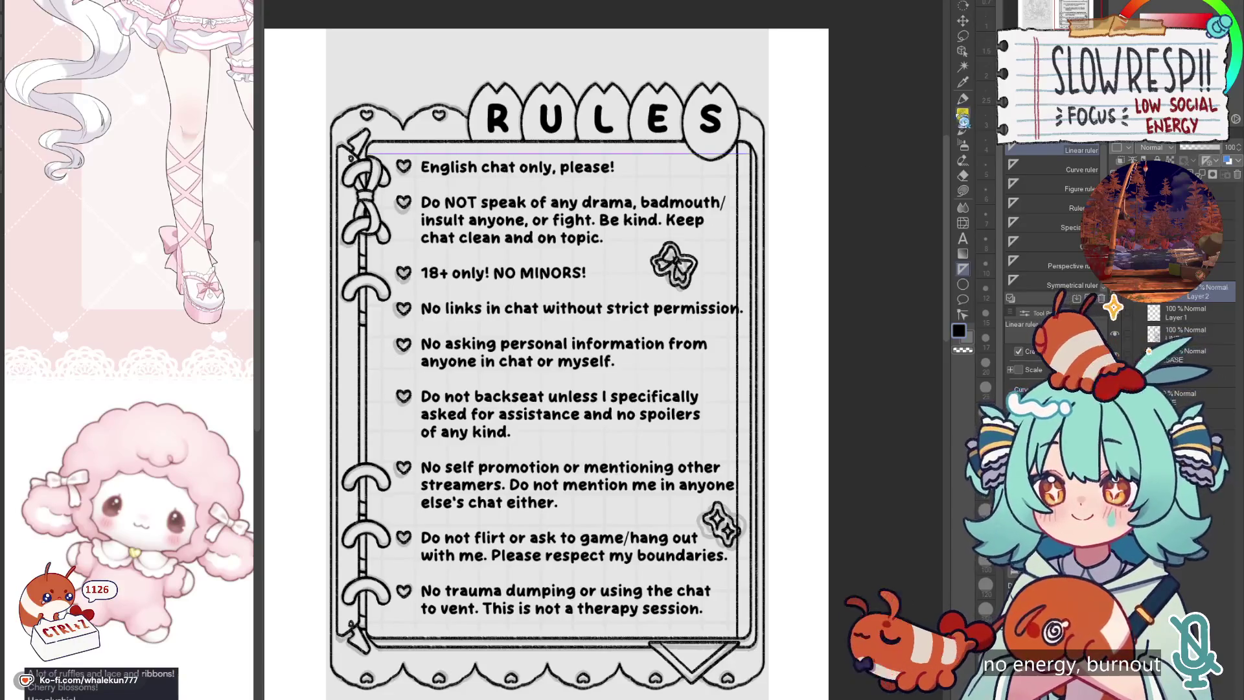
drag(393, 153, 751, 153)
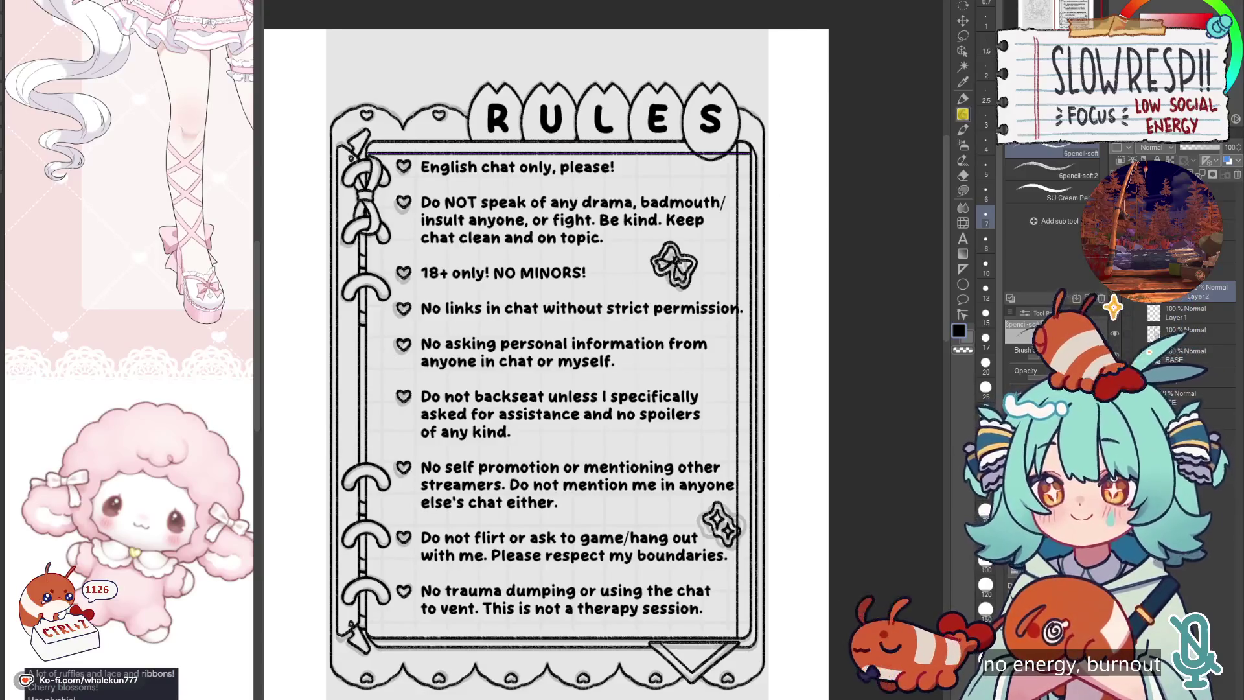
Step: Undo the trial horizontal line, nudge the vertical border line, and copy it to a new layer
click(962, 20)
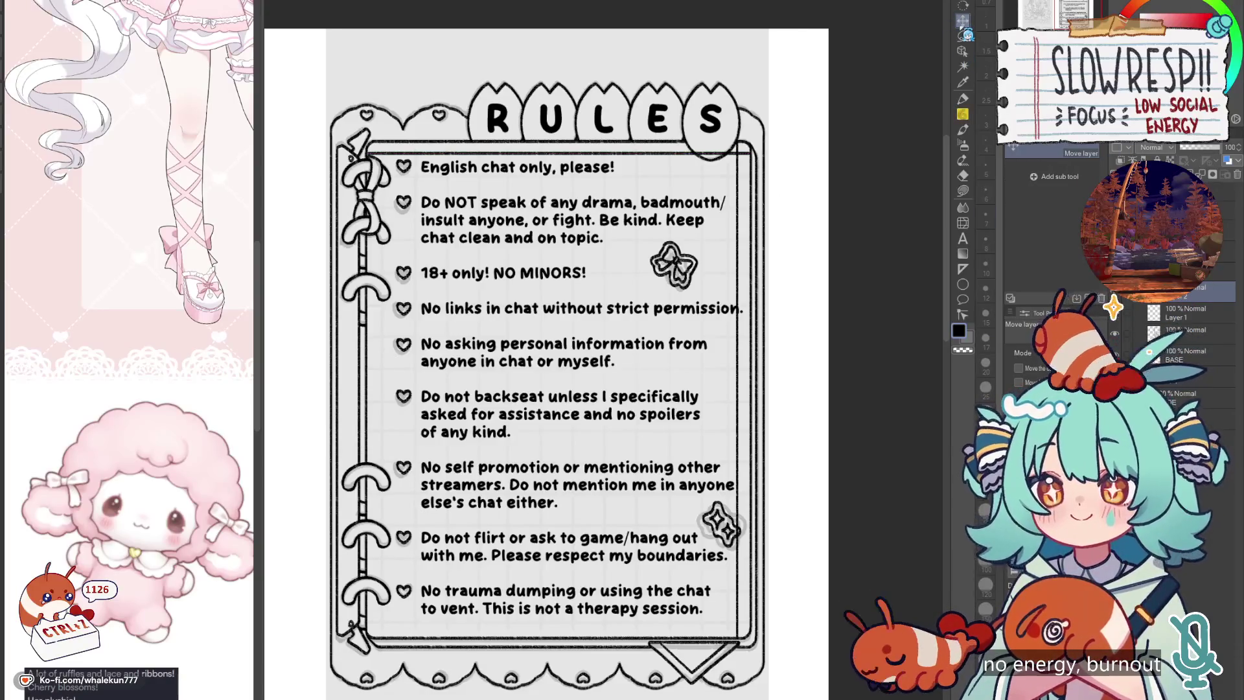
drag(812, 340, 818, 332)
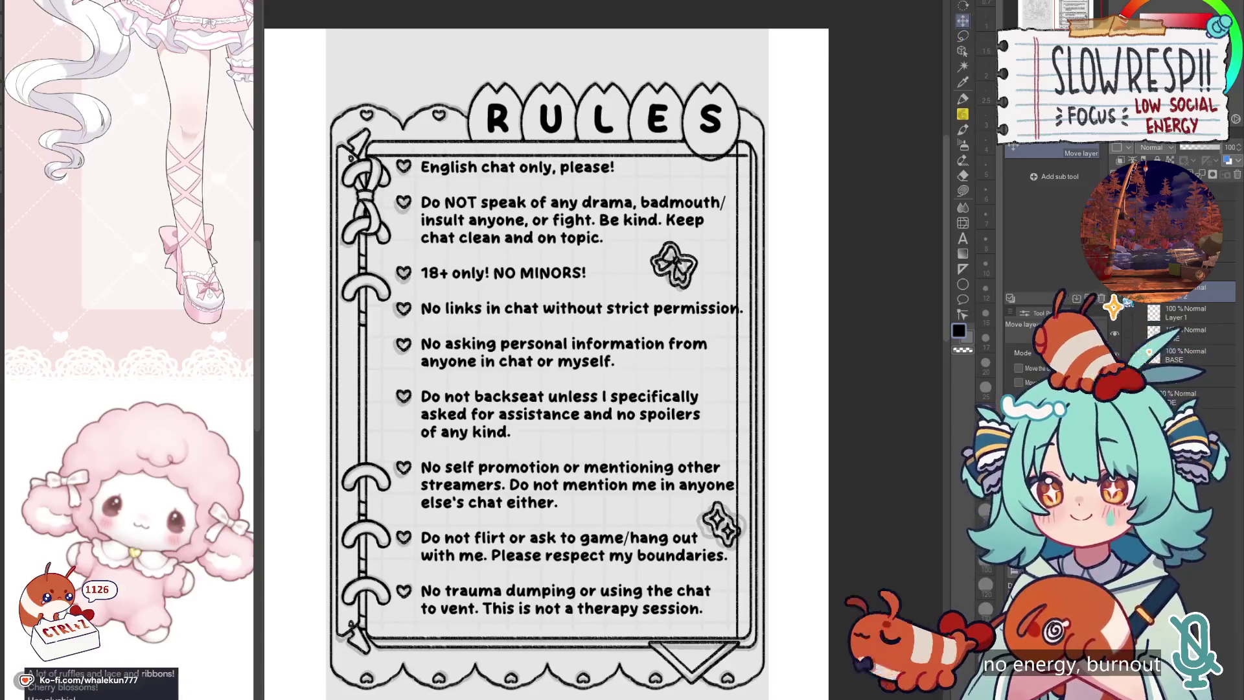
key(ctrl+z)
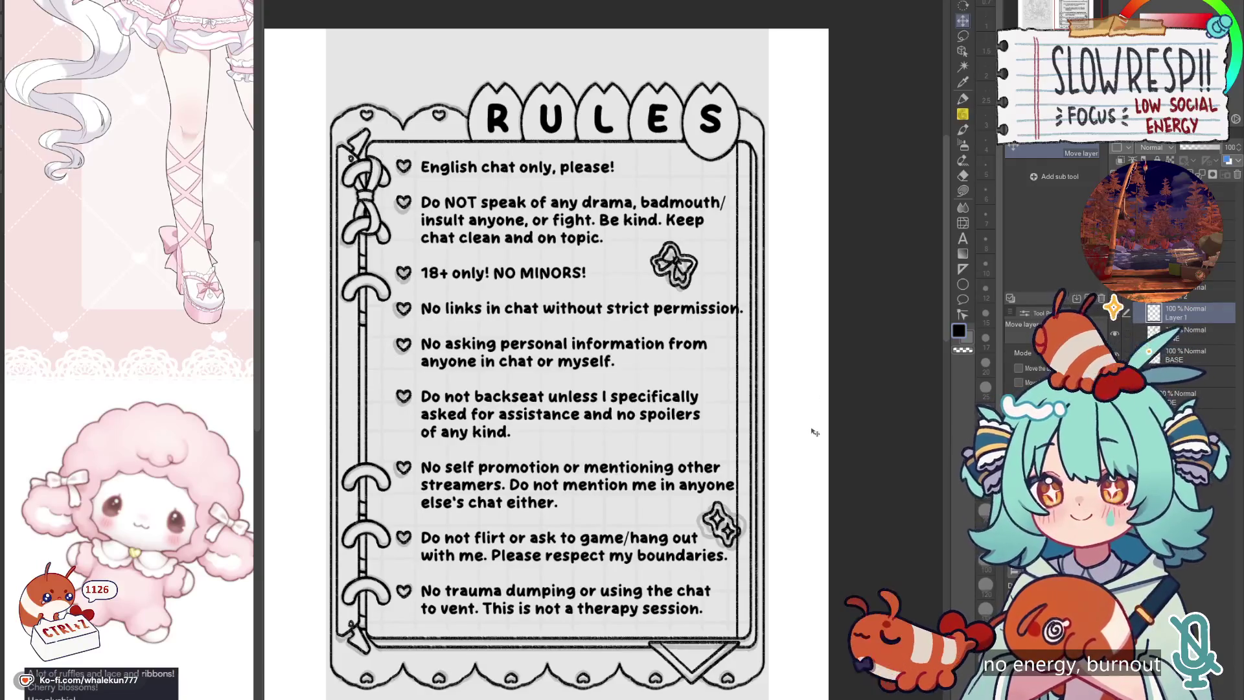
mouse_move(815, 432)
mouse_down()
mouse_move(790, 436)
mouse_move(805, 422)
mouse_move(763, 440)
mouse_up()
key(ctrl+c)
key(ctrl+v)
Step: Remove the extra misplaced copies of the vertical line layer
key(ctrl+j)
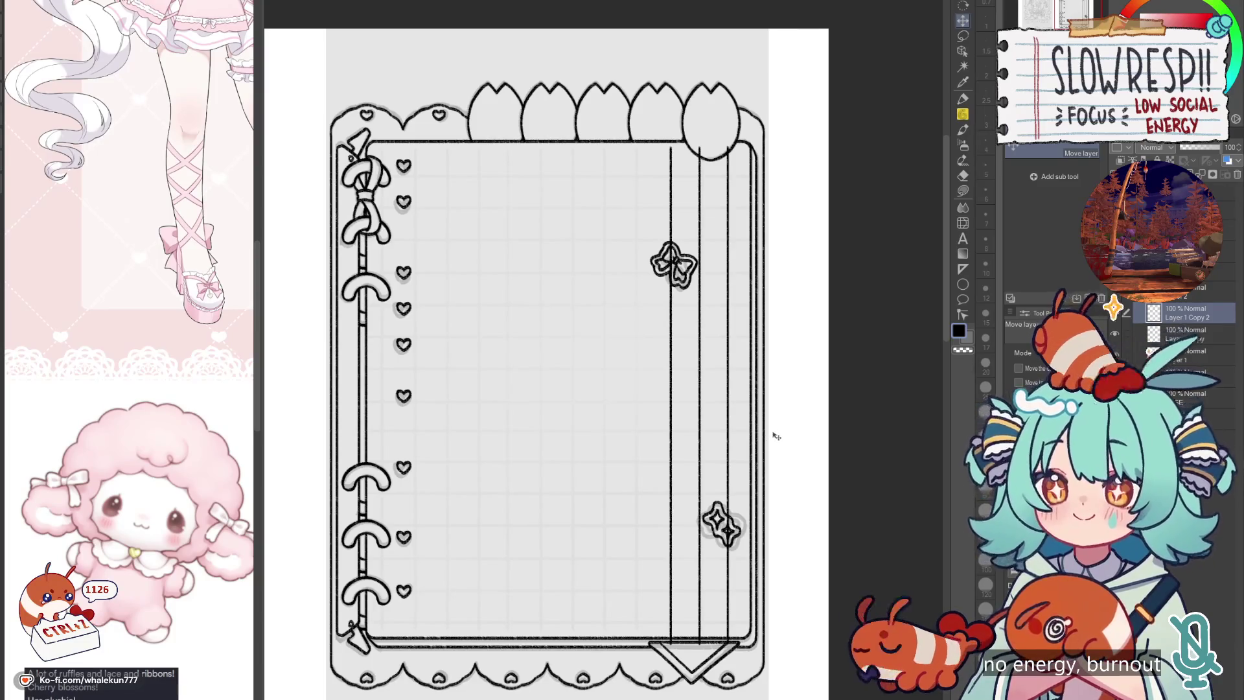
click(1237, 175)
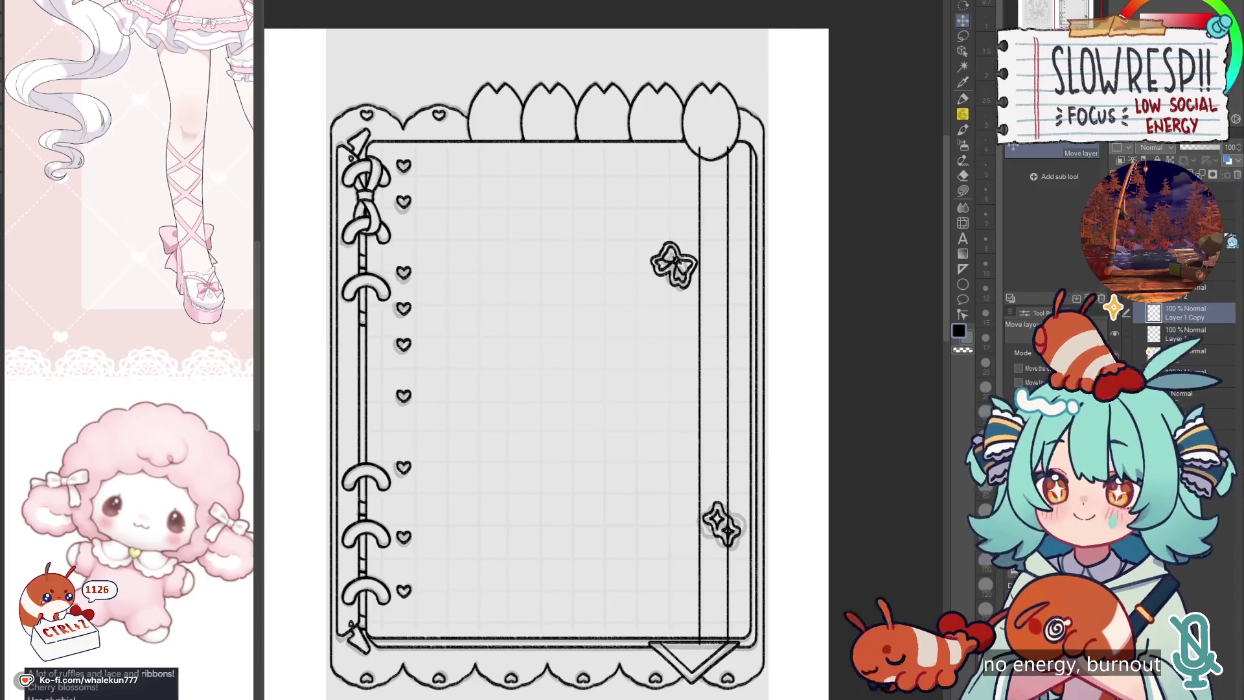
click(1237, 175)
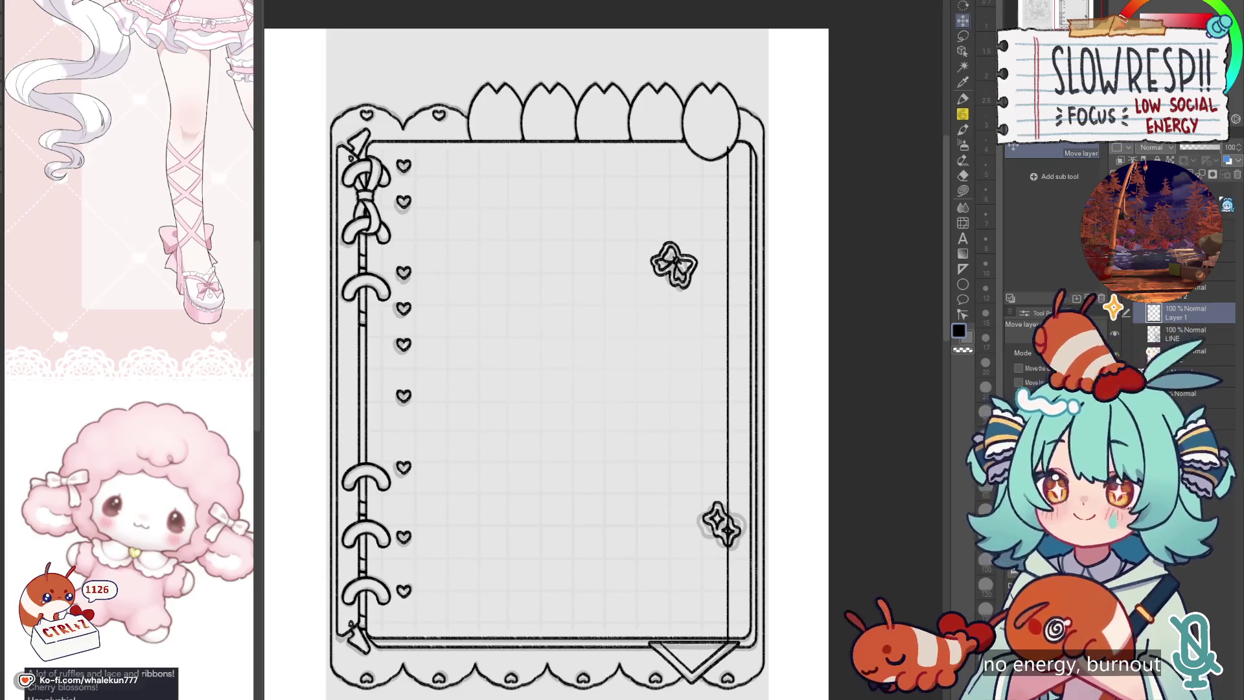
Step: Duplicate the vertical line repeatedly, stepping each copy left with the arrow keys to form evenly spaced columns
key(ctrl+c)
key(ctrl+v)
key(Left)
key(Left)
key(Left)
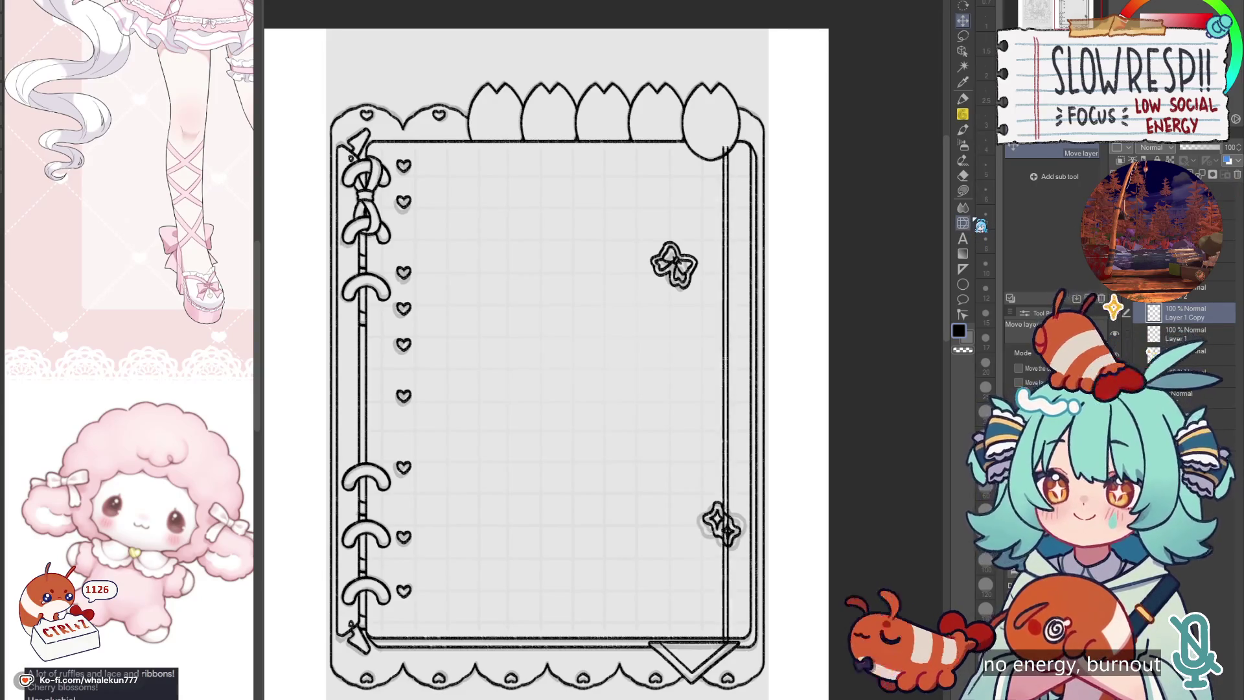
key(Left)
key(Left)
key(Left)
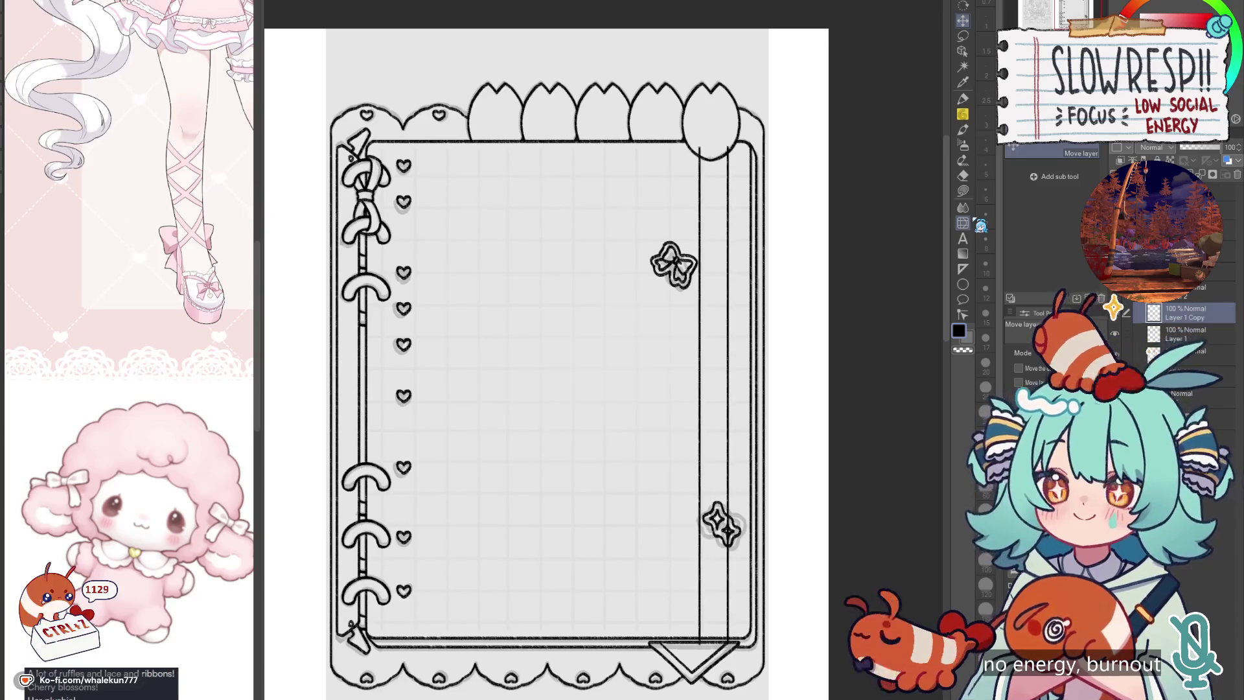
key(ctrl+c)
key(ctrl+v)
key(Left)
key(Left)
key(Left)
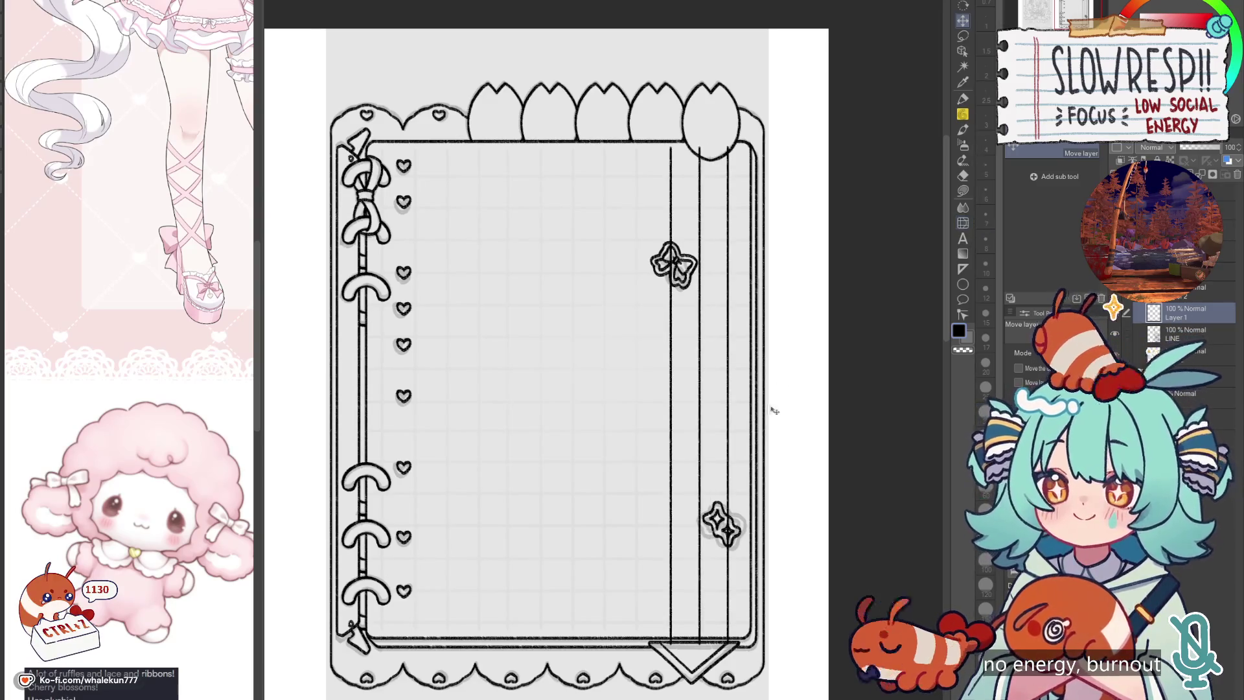
key(ctrl+c)
key(ctrl+v)
key(Left)
key(Left)
key(Left)
key(ctrl+c)
key(ctrl+v)
key(Left)
key(Left)
key(Left)
key(ctrl+c)
key(ctrl+v)
key(Left)
key(Left)
key(Left)
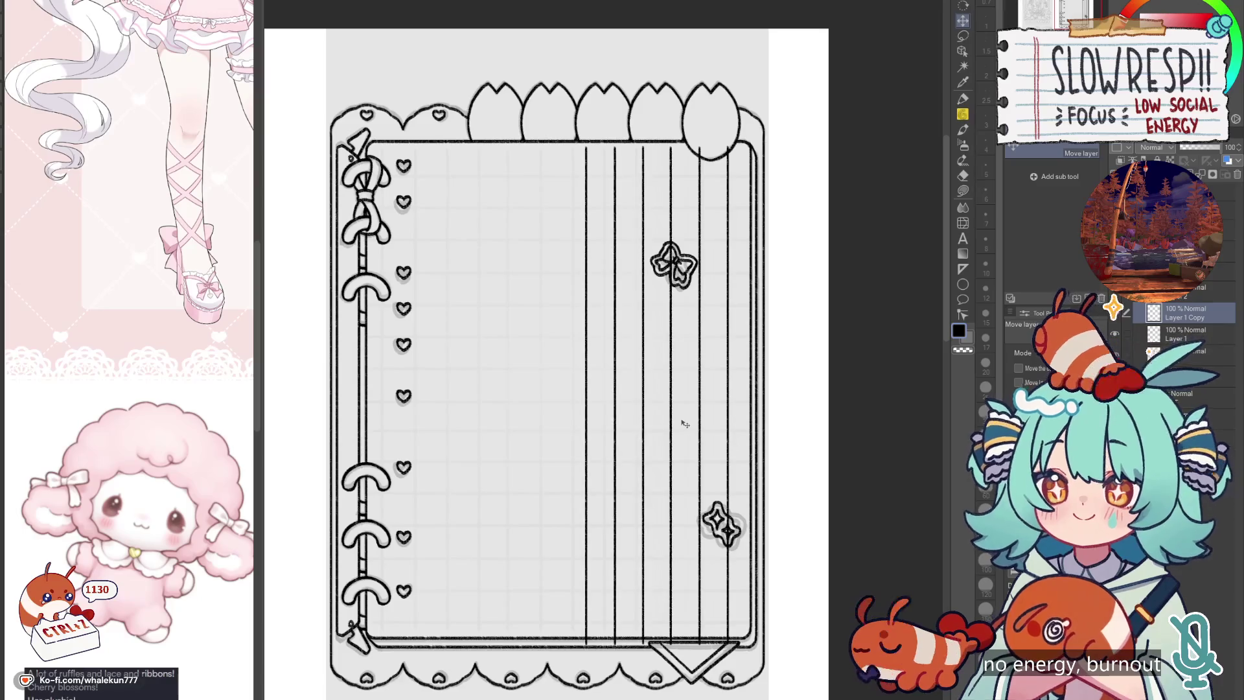
key(ctrl+z)
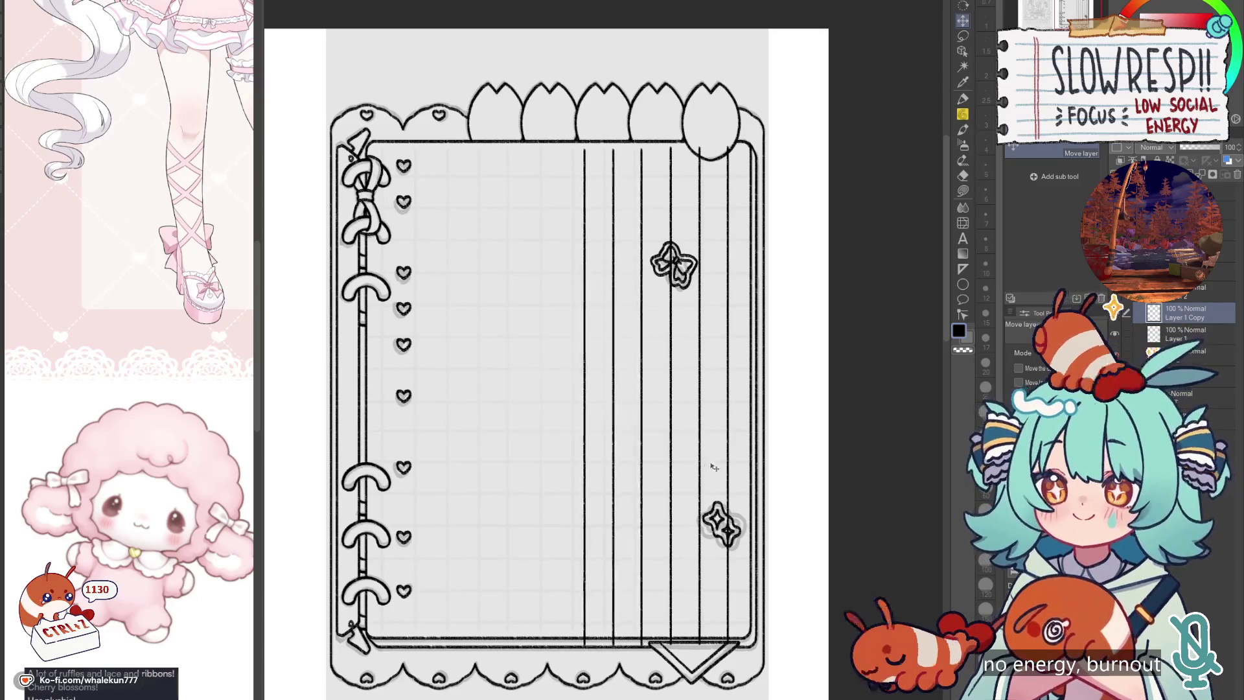
Step: Copy the group of three lines and place pasted sets further left across the page
key(ctrl+c)
key(ctrl+v)
mouse_move(696, 458)
mouse_down()
mouse_move(618, 468)
mouse_move(689, 437)
mouse_up()
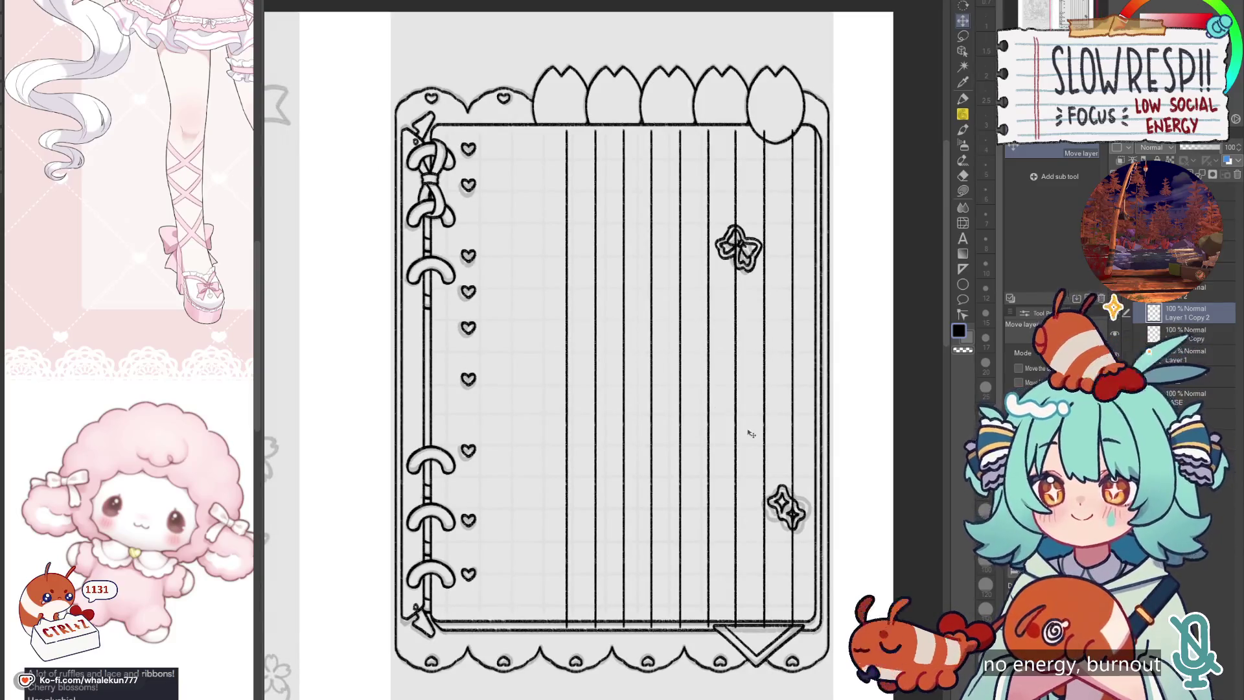
drag(751, 433, 604, 475)
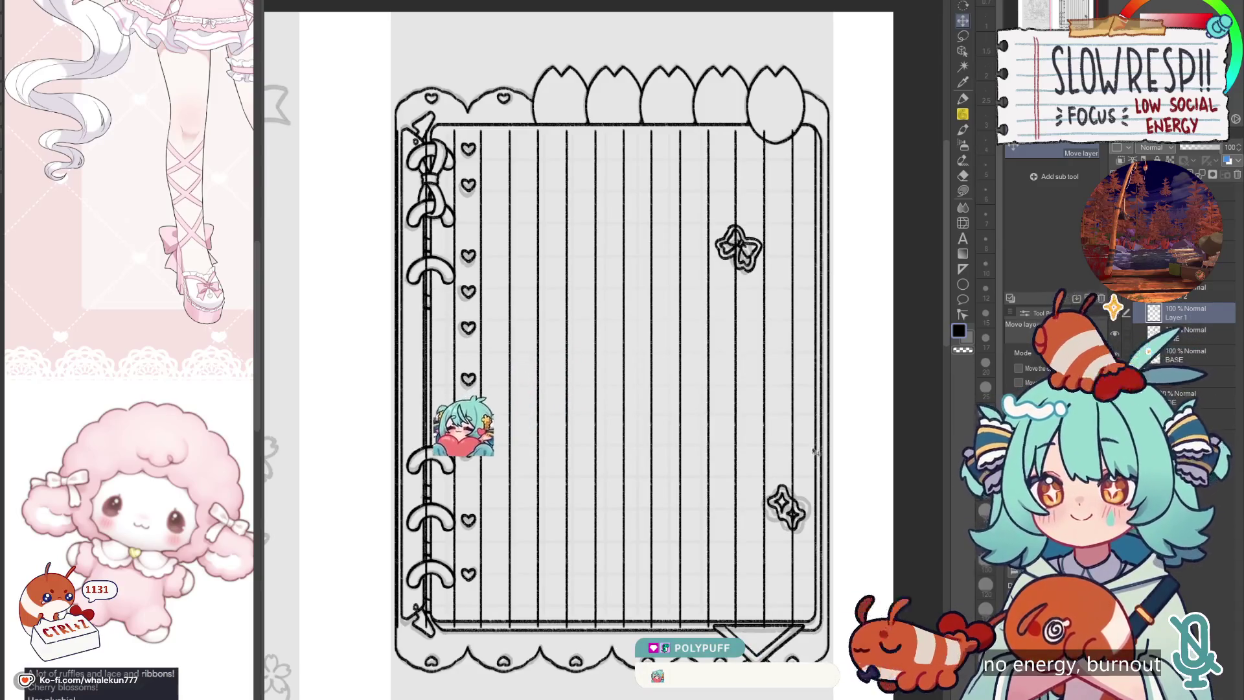
Step: Merge the line copies into one layer, shift it slightly right, and test a colour selection
key(ctrl+e)
key(ctrl+e)
key(ctrl+e)
drag(814, 451, 824, 438)
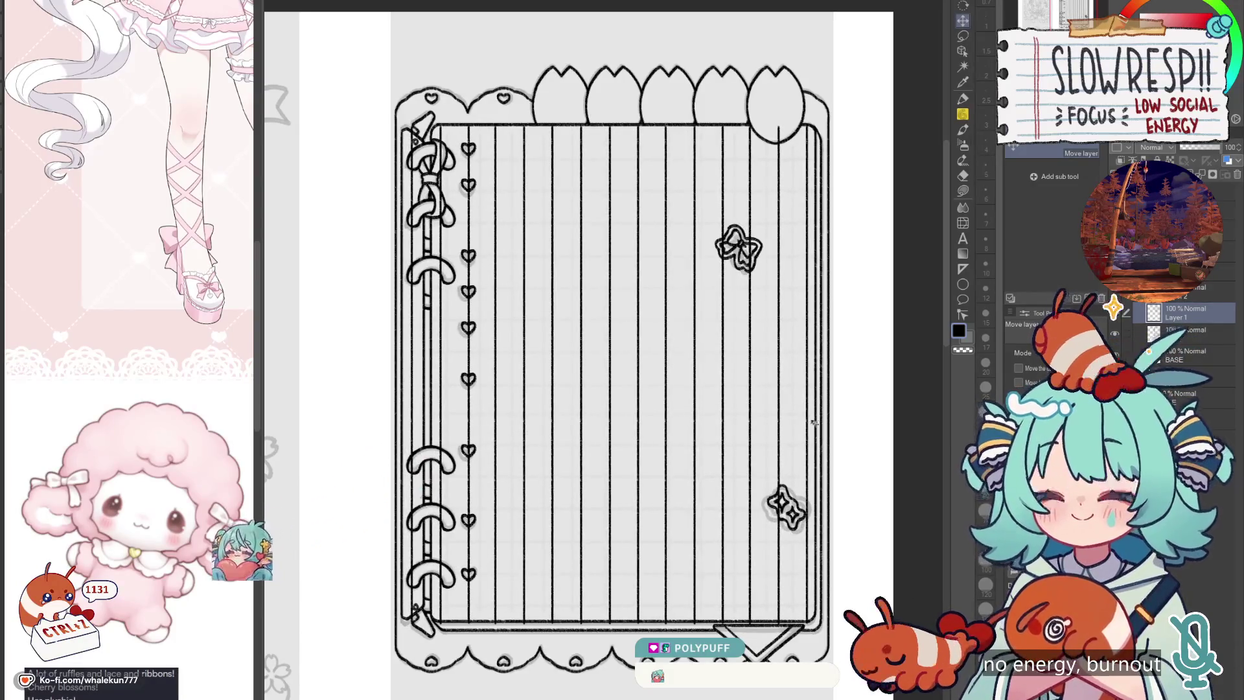
key(e)
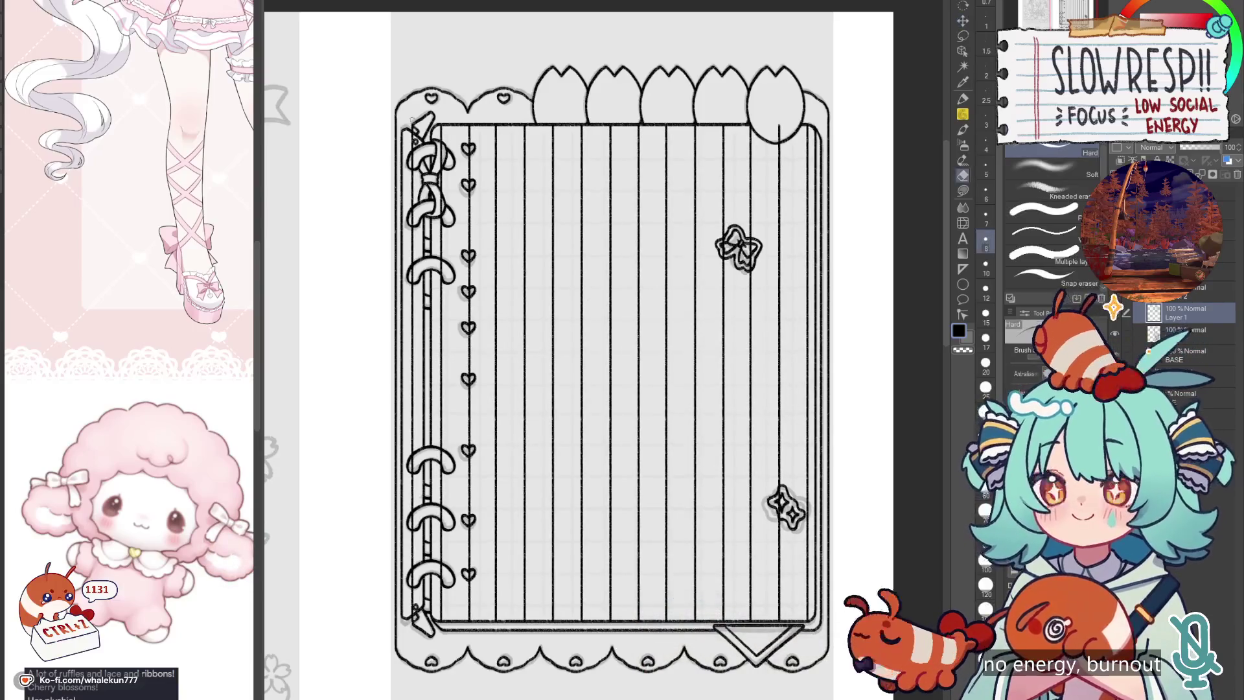
key(p)
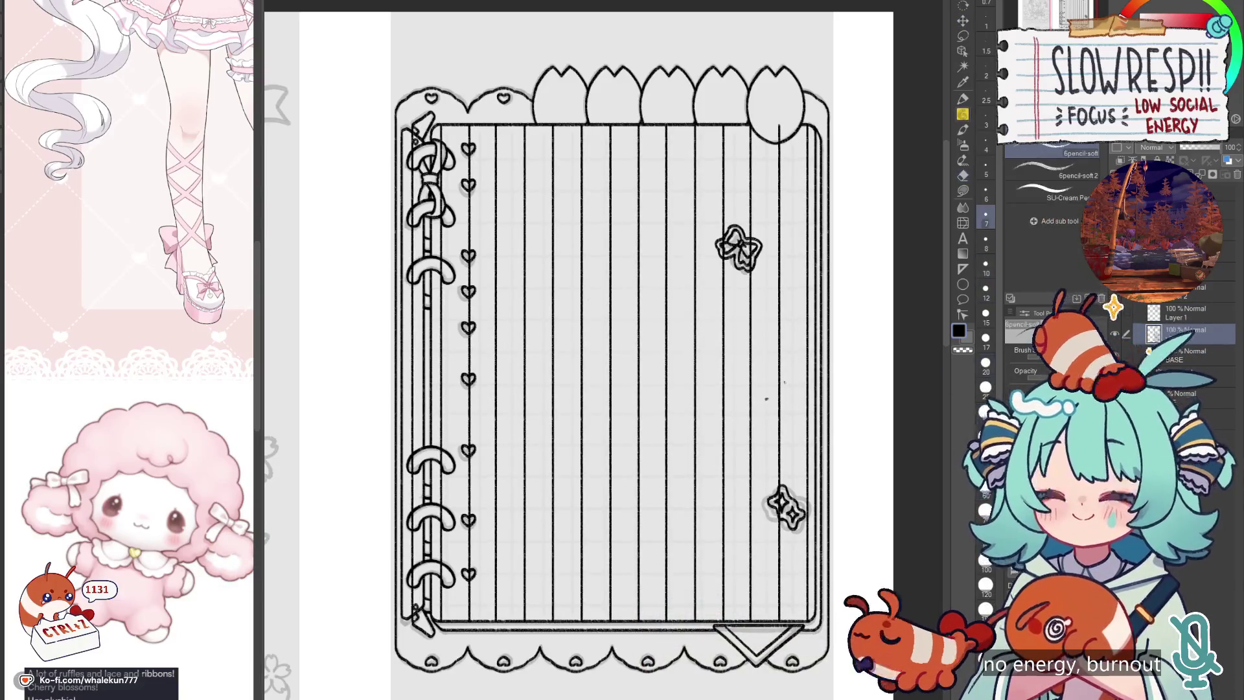
key(w)
click(767, 399)
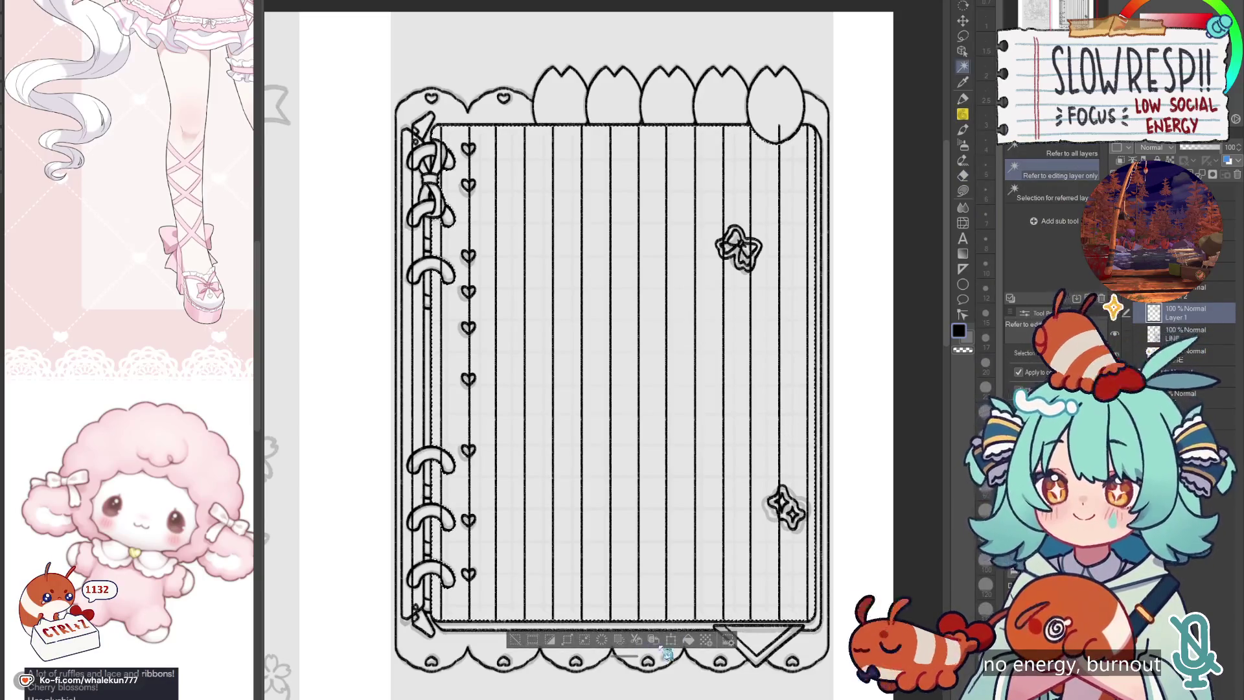
key(ctrl+d)
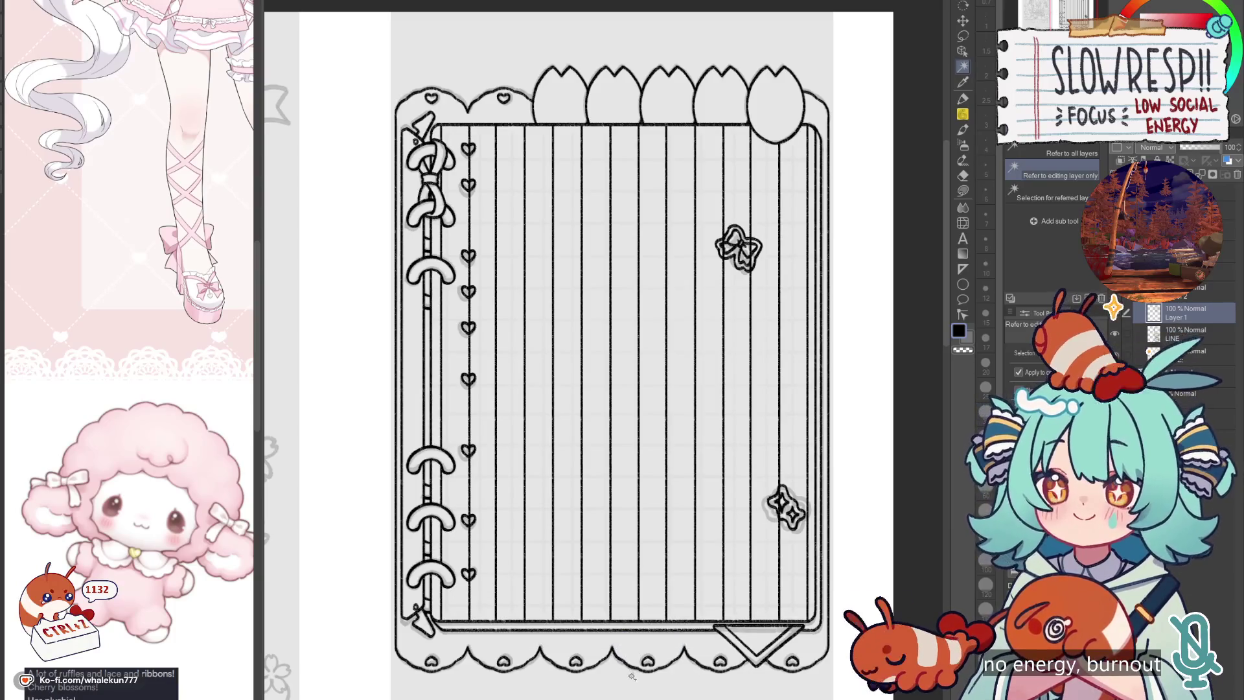
Step: Undo back to restore the ruled lines and begin a Ctrl+T transform on them
key(ctrl+z)
key(ctrl+z)
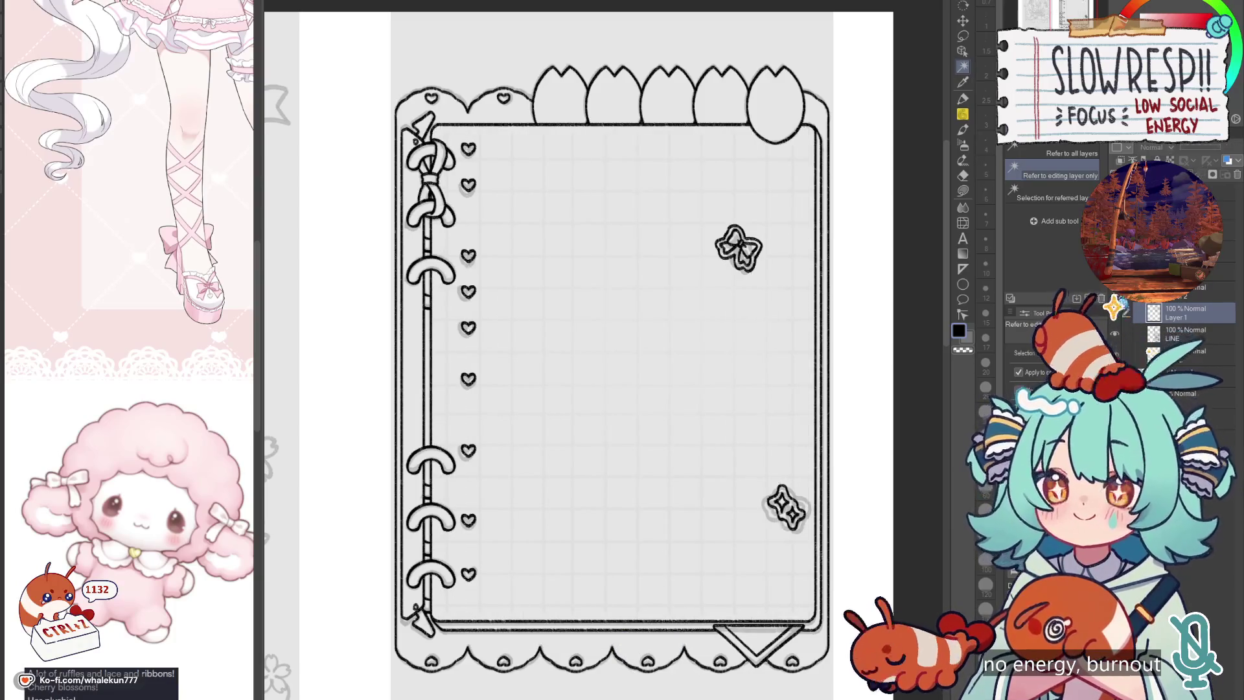
key(ctrl+z)
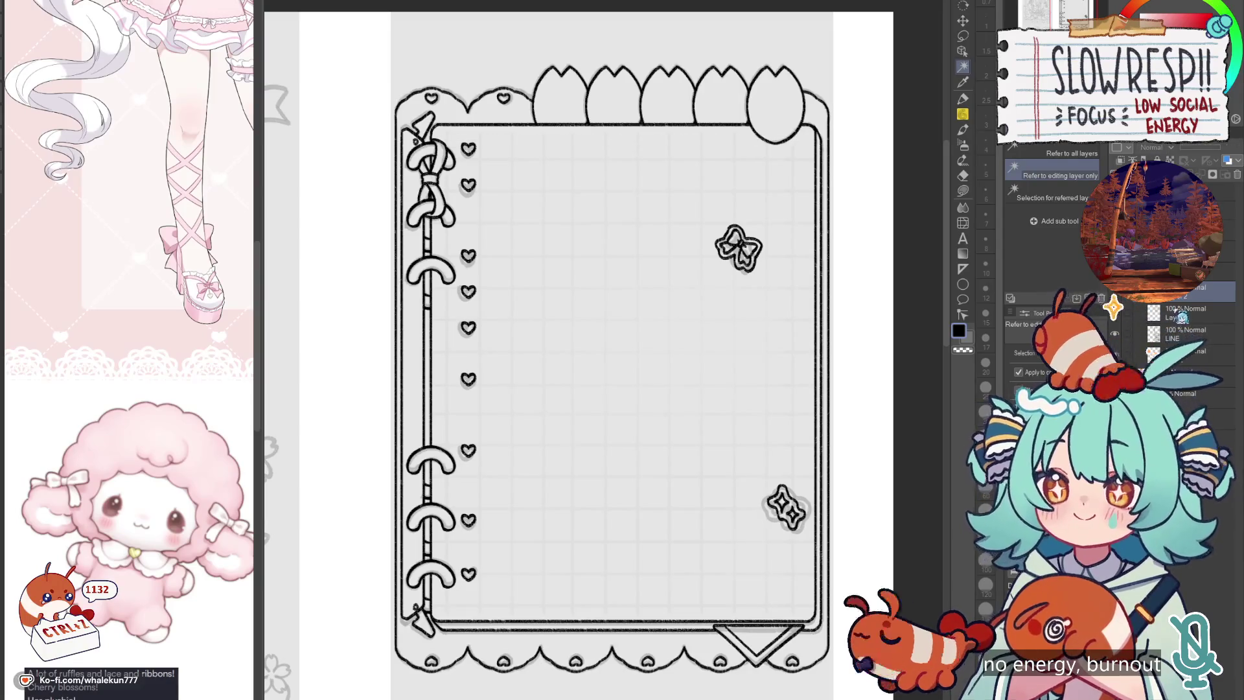
key(ctrl+z)
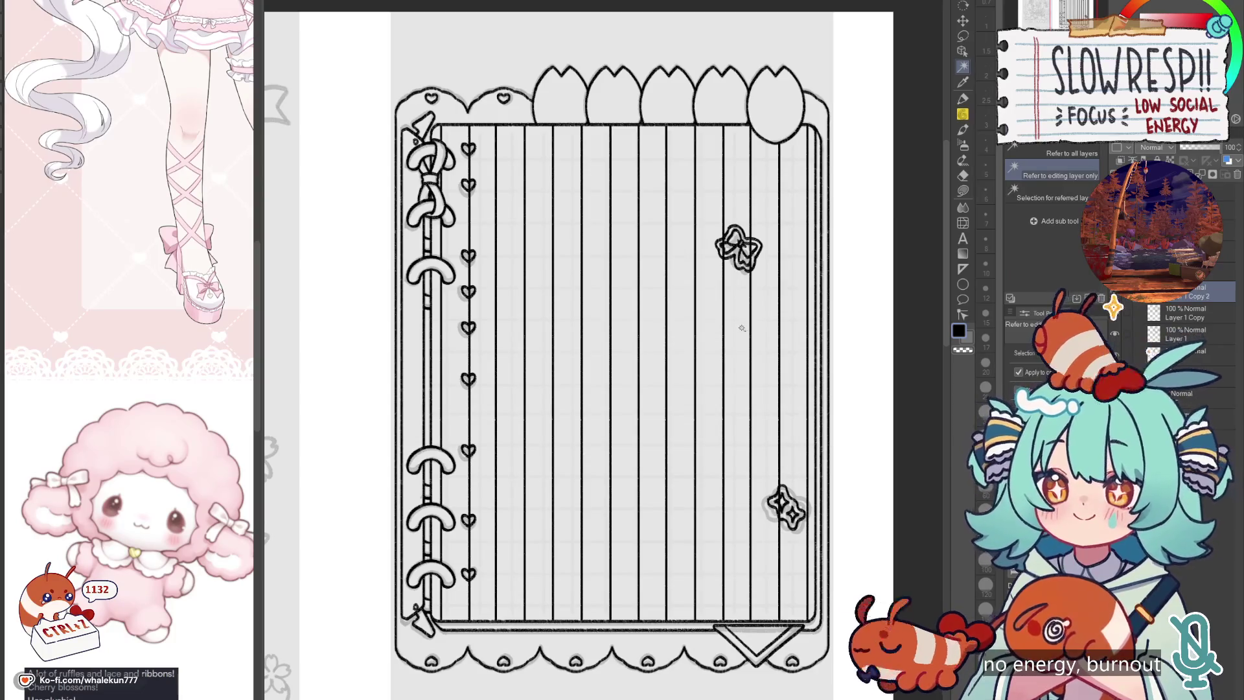
key(ctrl+t)
click(671, 642)
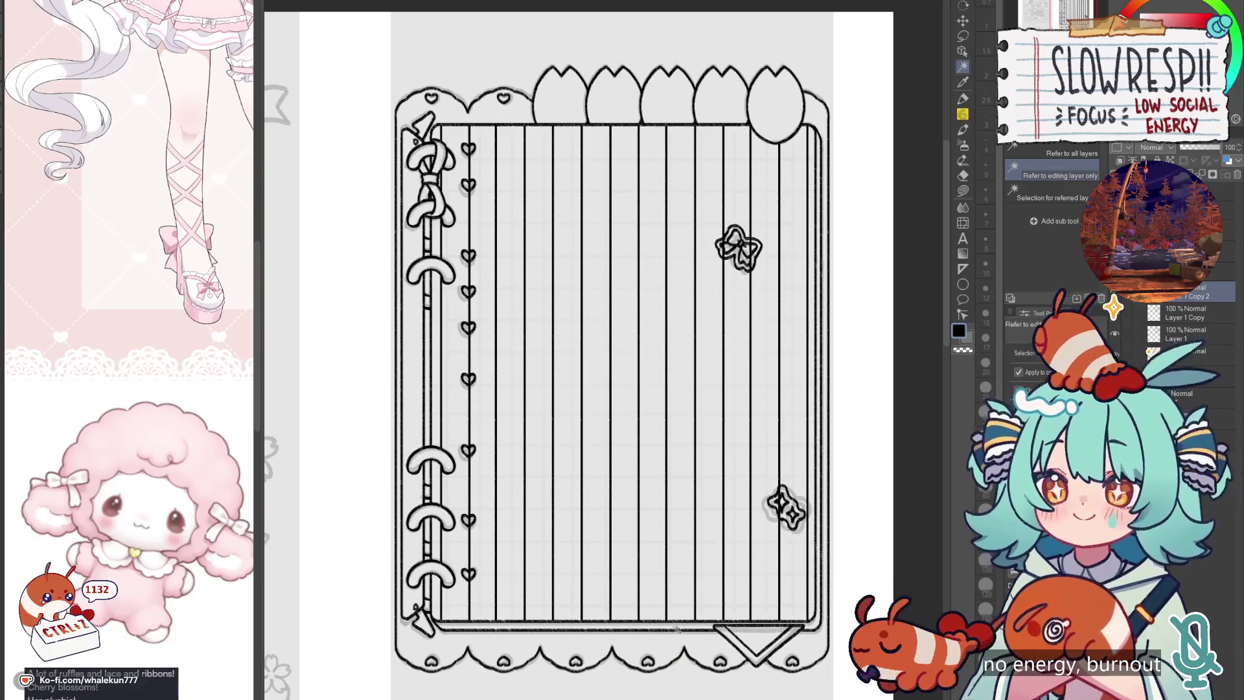
key(ctrl+t)
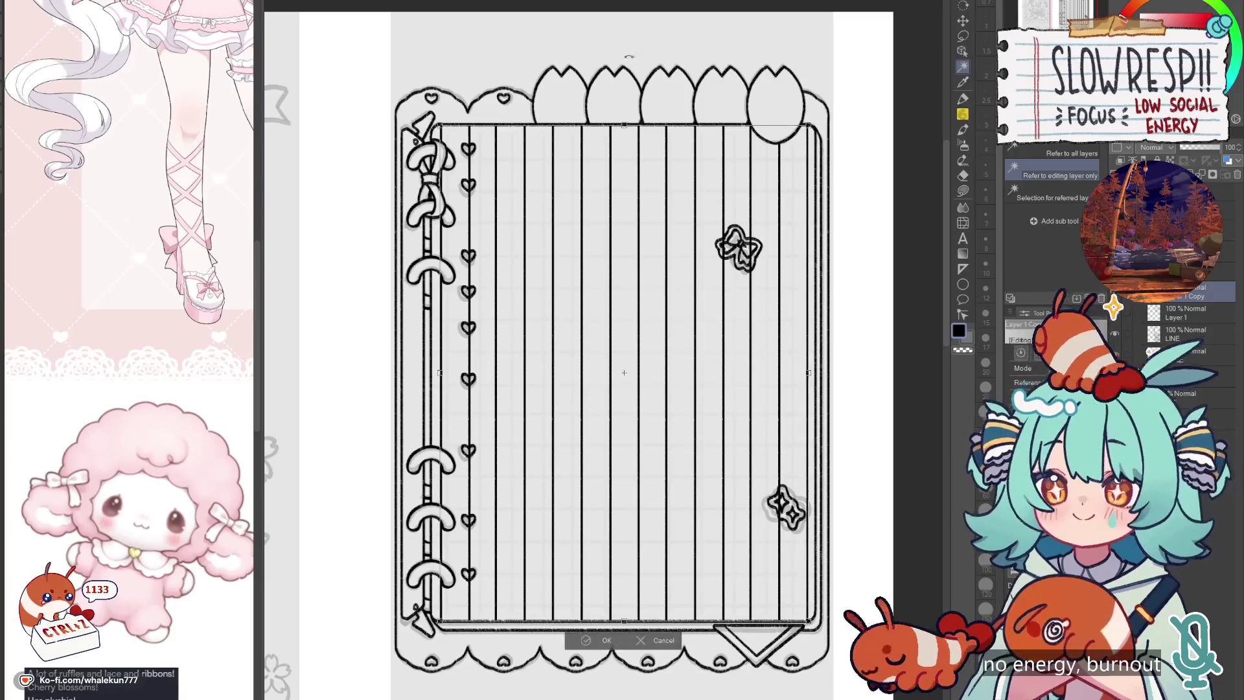
Step: Rotate the pasted lines 90° to run horizontally and move them up the page
drag(671, 623, 328, 464)
click(584, 578)
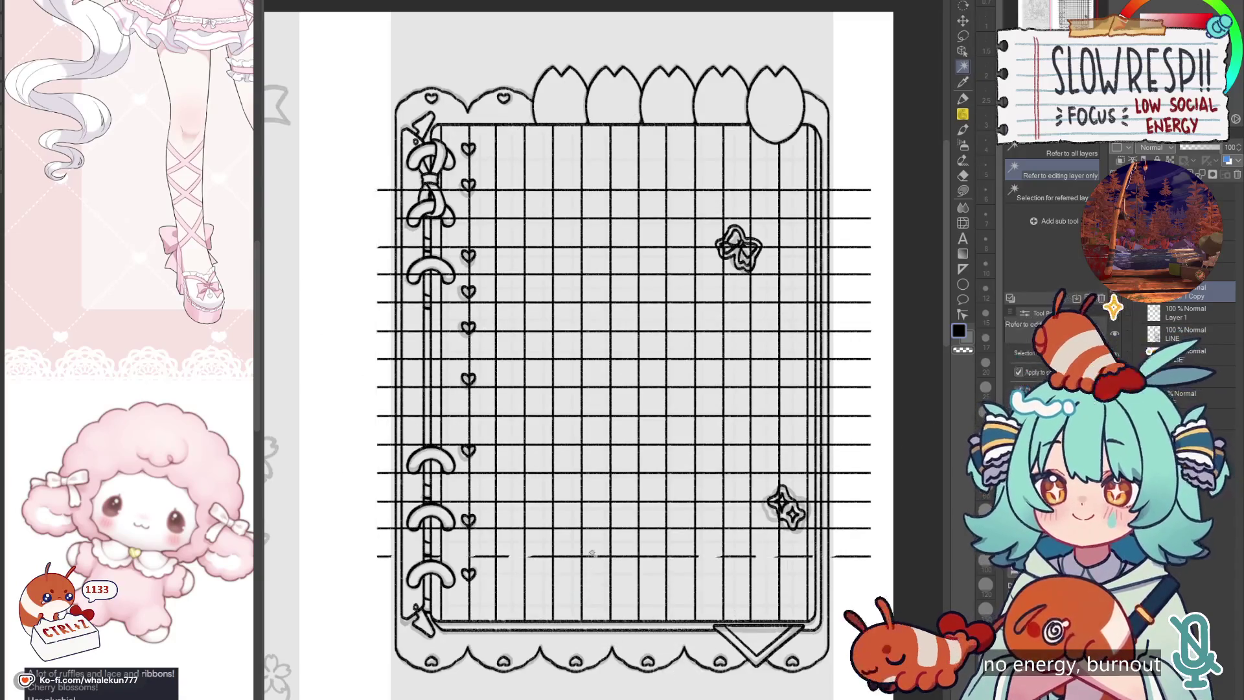
key(k)
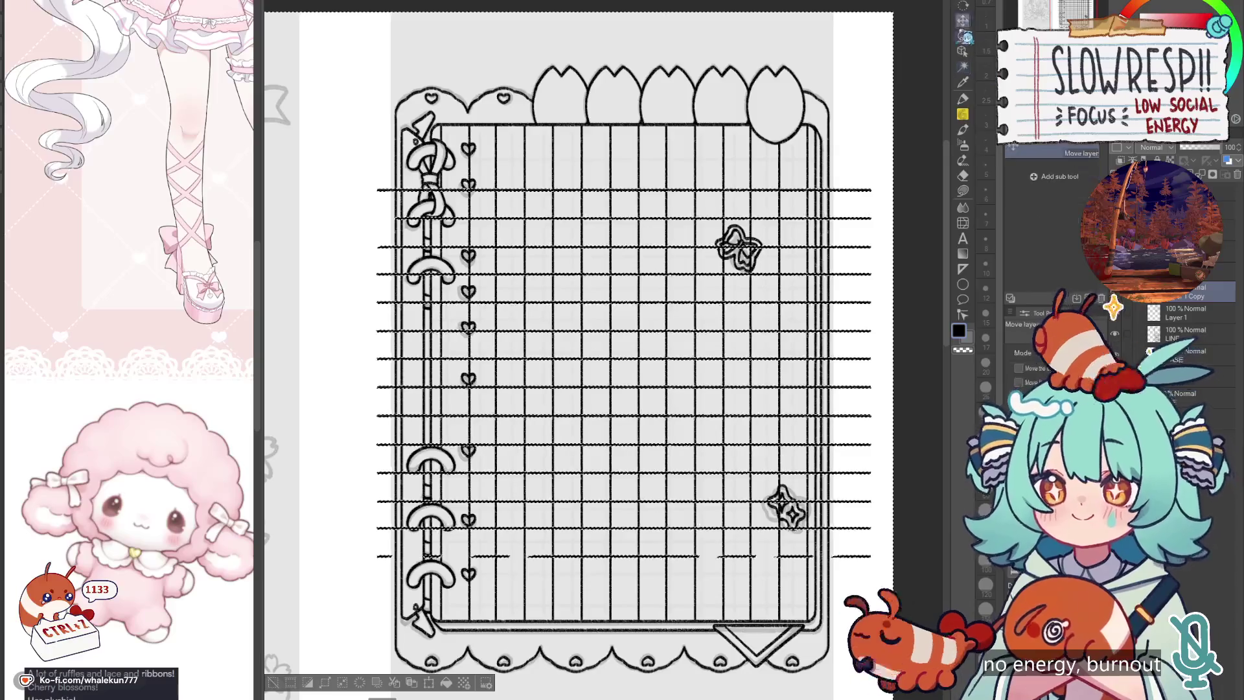
drag(815, 395, 817, 343)
Step: Delete the lower band of horizontal lines, then duplicate the layer to extend lines to the bottom
key(m)
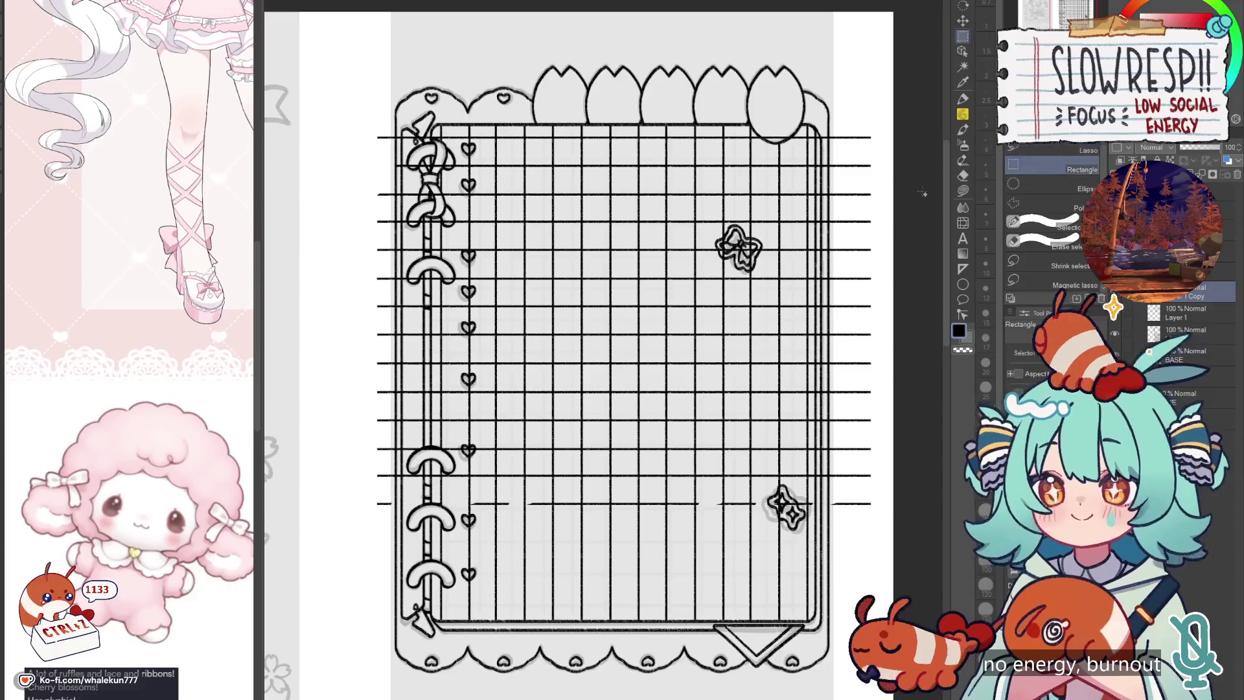
drag(370, 467, 893, 566)
key(Delete)
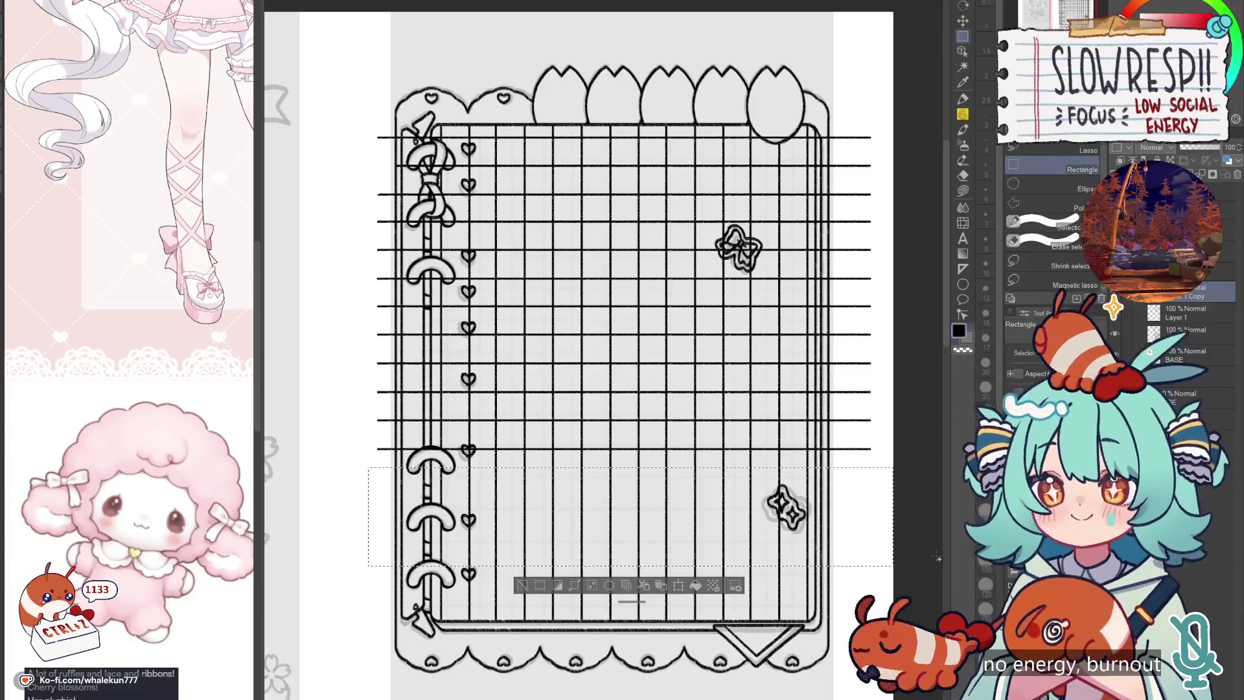
key(k)
key(ctrl+d)
key(ctrl+c)
key(ctrl+v)
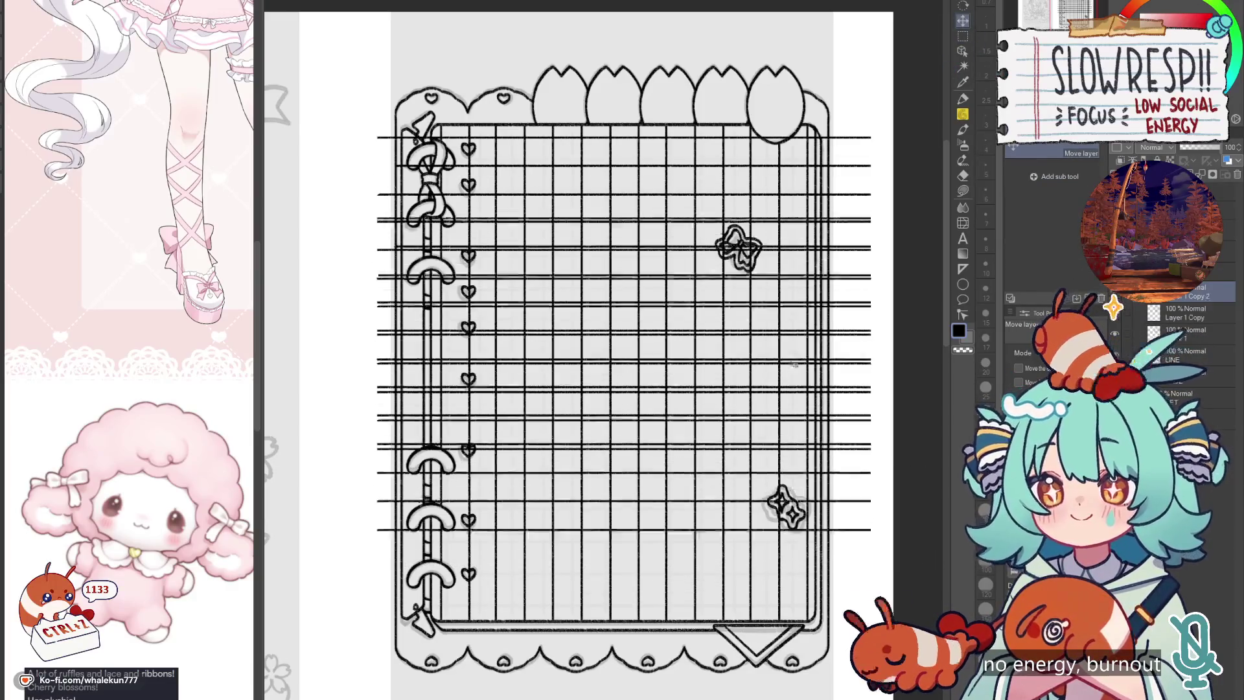